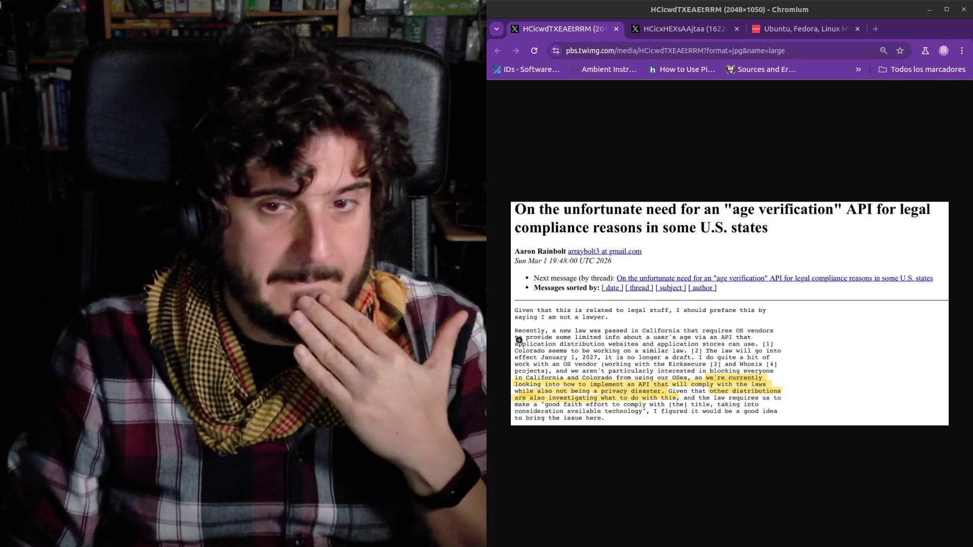
Show the screenshot of the proposed org.freedesktop.AgeVerification1 D-Bus interface.
click(698, 33)
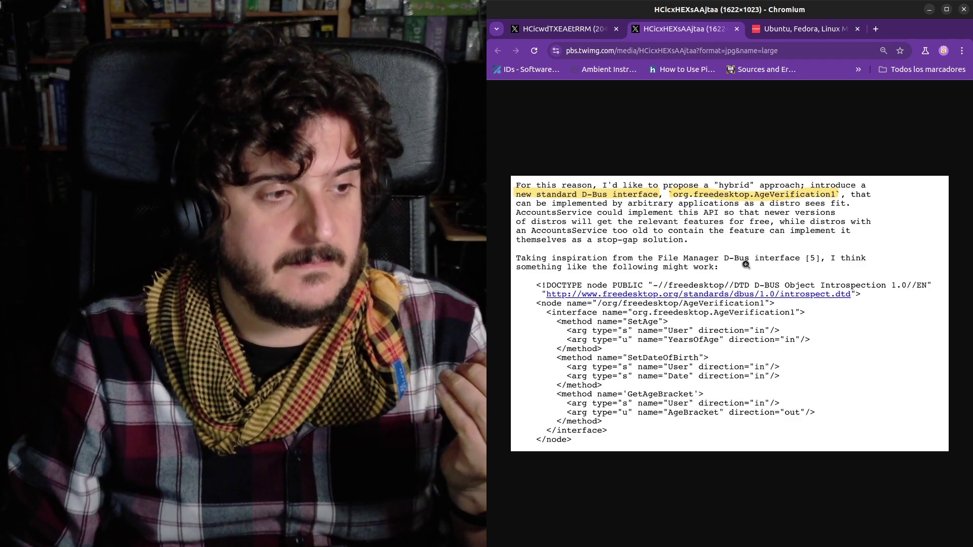
Switch to the 9to5Linux age verification article tab.
click(800, 28)
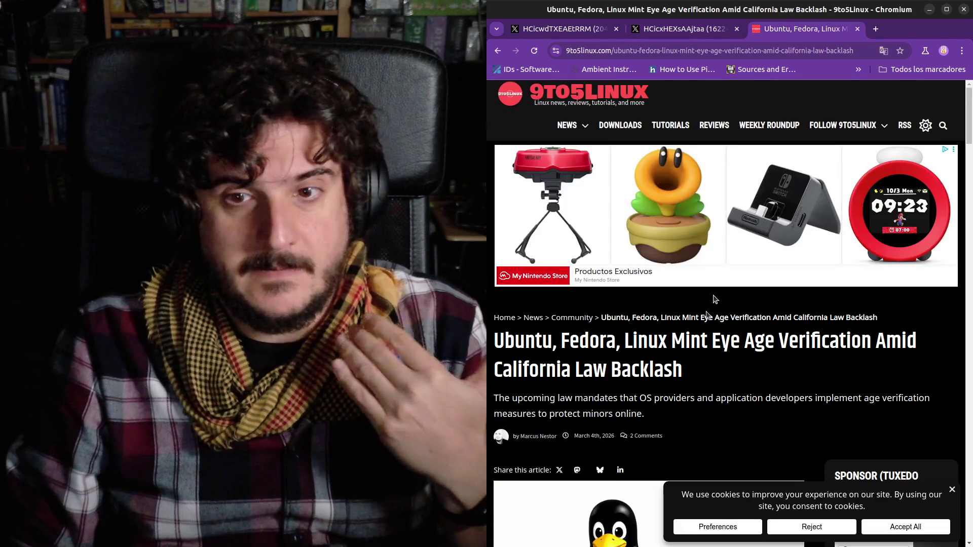
Accept the cookie notice and read through the 9to5Linux article on AB 1043 age verification.
scroll(689, 371, down, 2)
scroll(715, 241, down, 2)
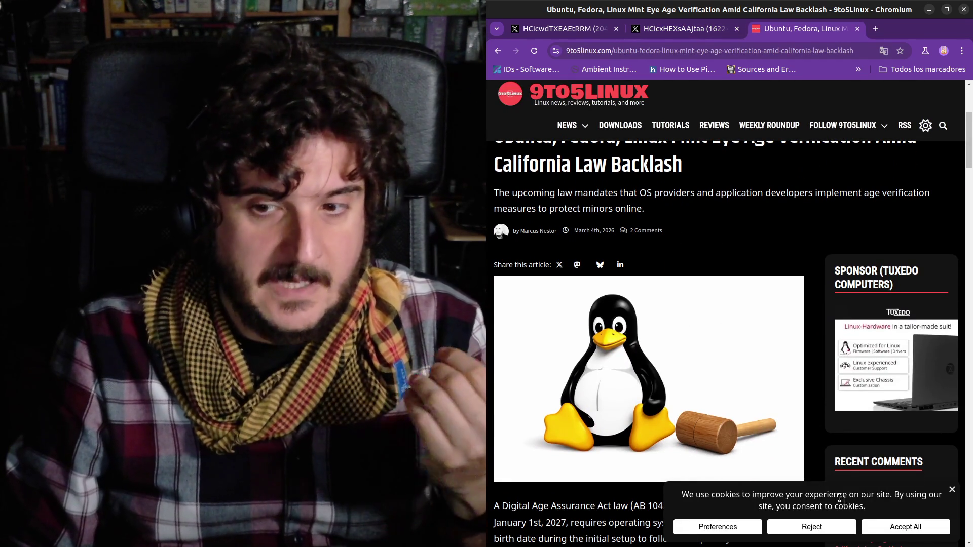
click(887, 524)
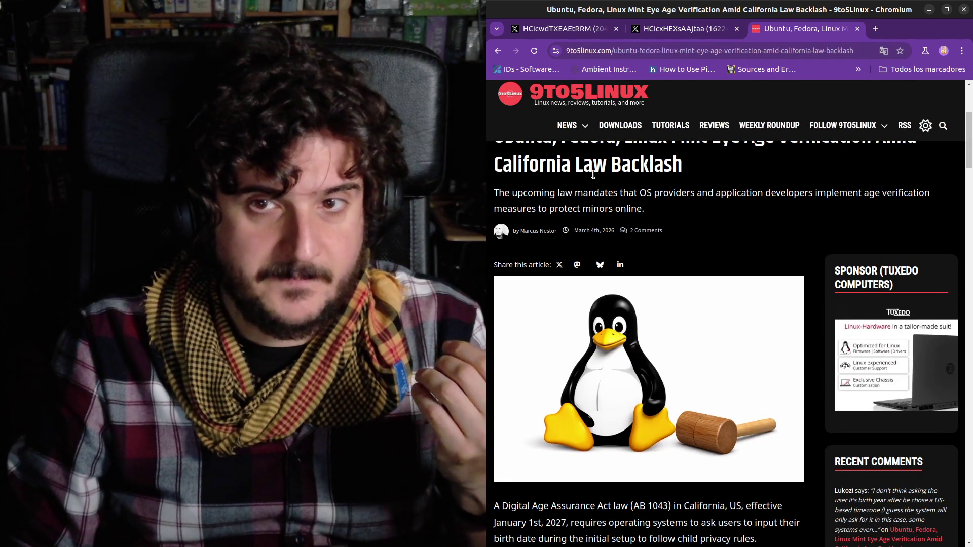
scroll(730, 284, down, 5)
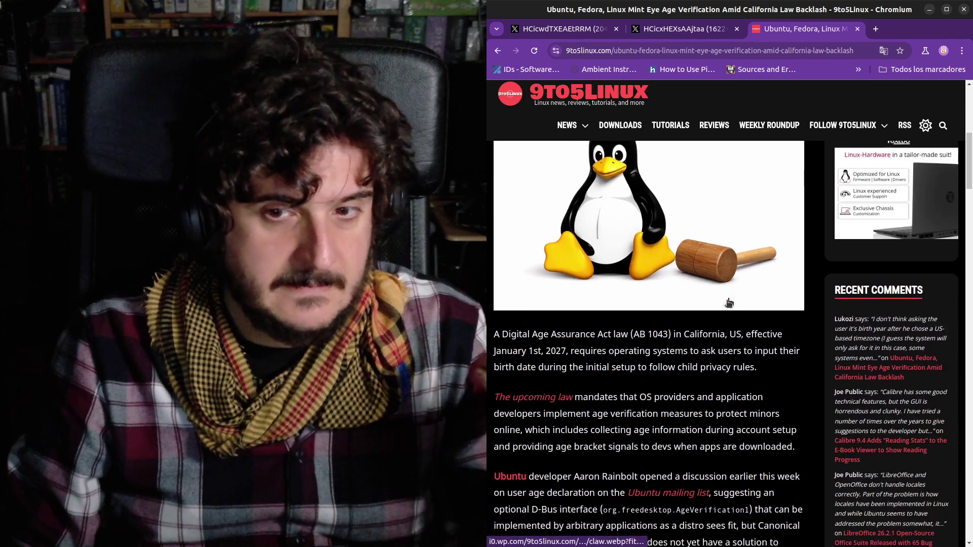
scroll(695, 324, down, 1)
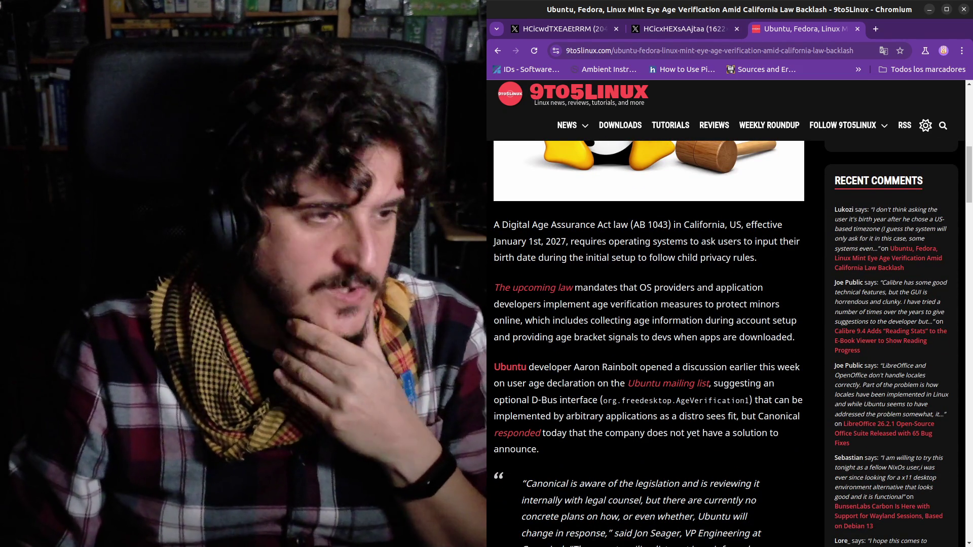
scroll(659, 386, up, 5)
scroll(660, 386, up, 2)
scroll(660, 386, up, 1)
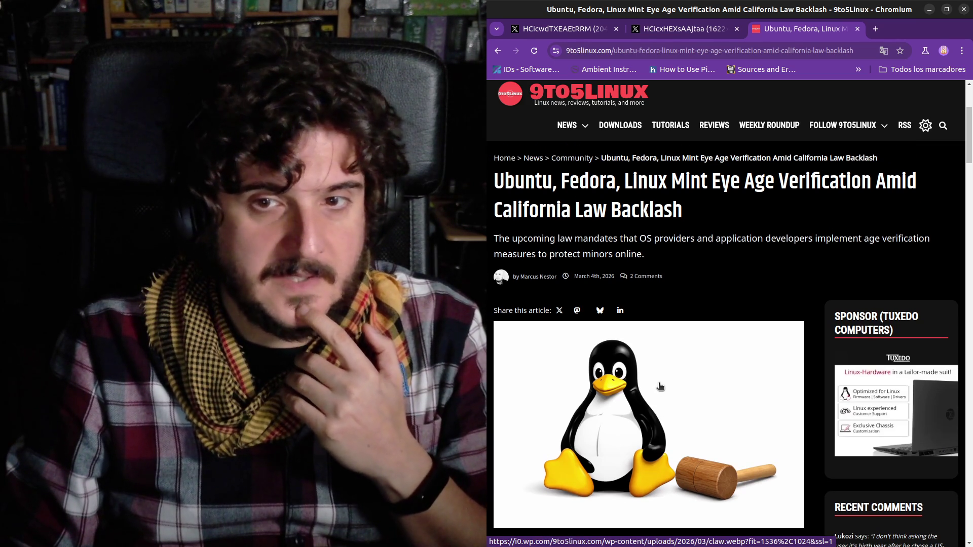
scroll(659, 387, down, 1)
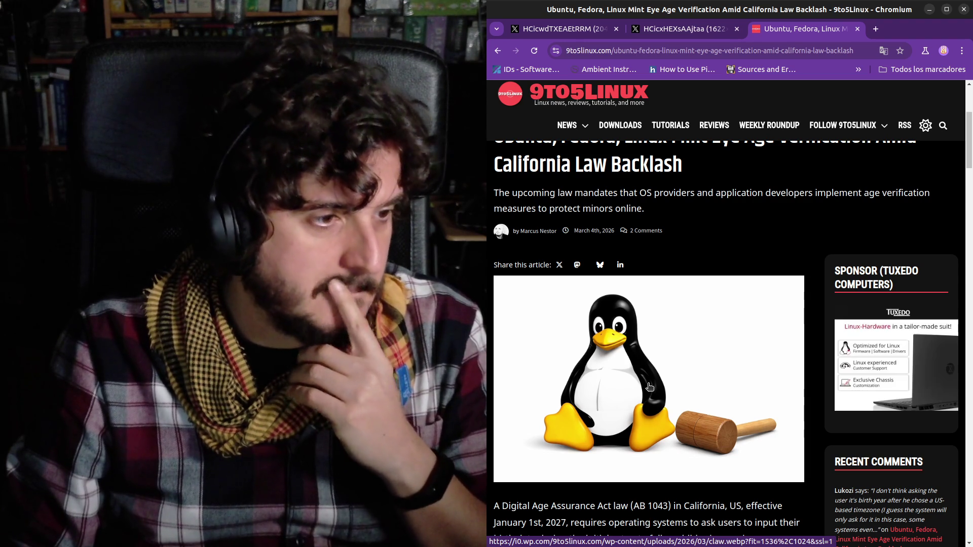
scroll(649, 387, down, 4)
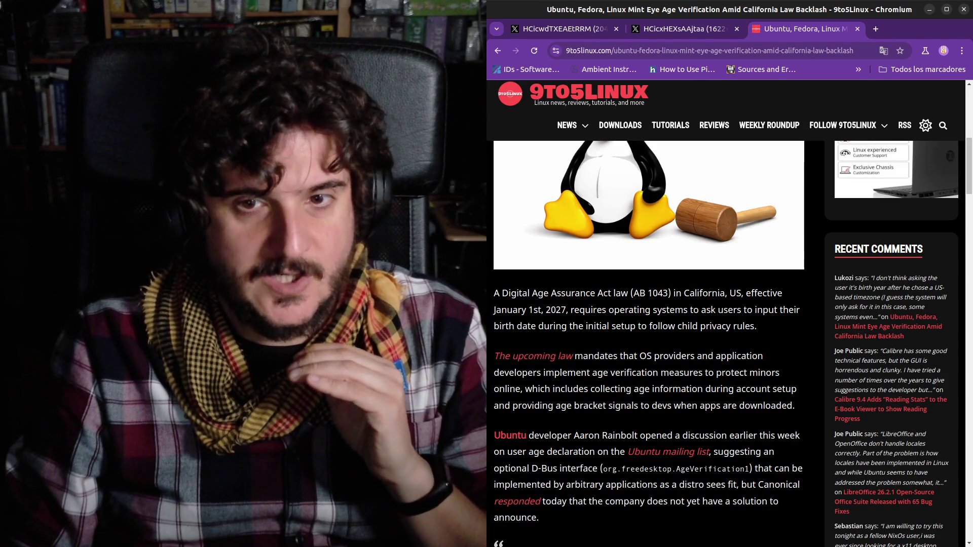
scroll(724, 396, up, 3)
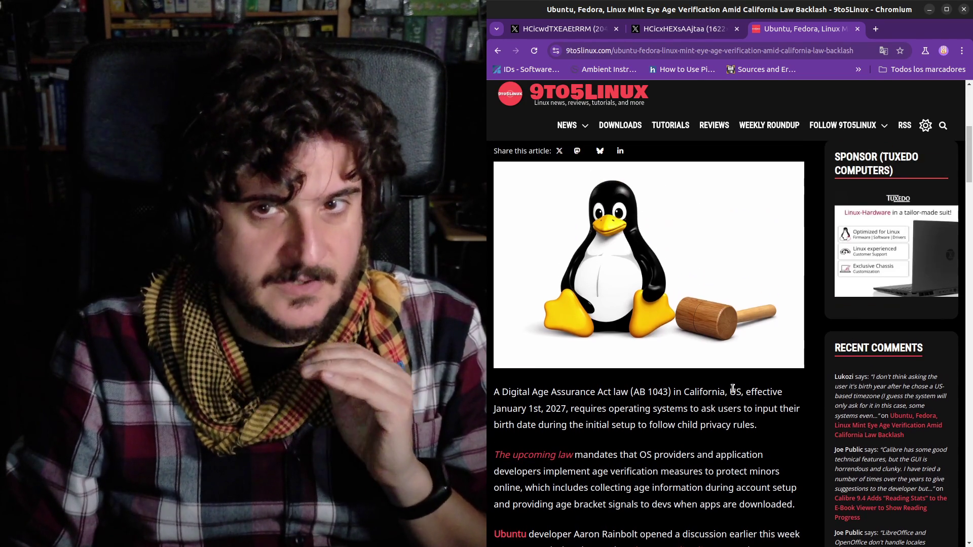
scroll(703, 415, up, 1)
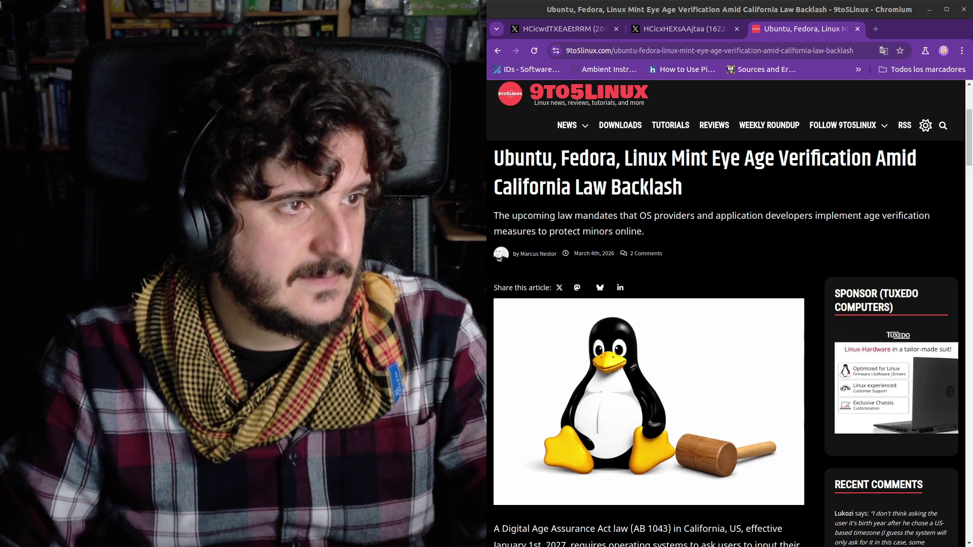
key(alt+Tab)
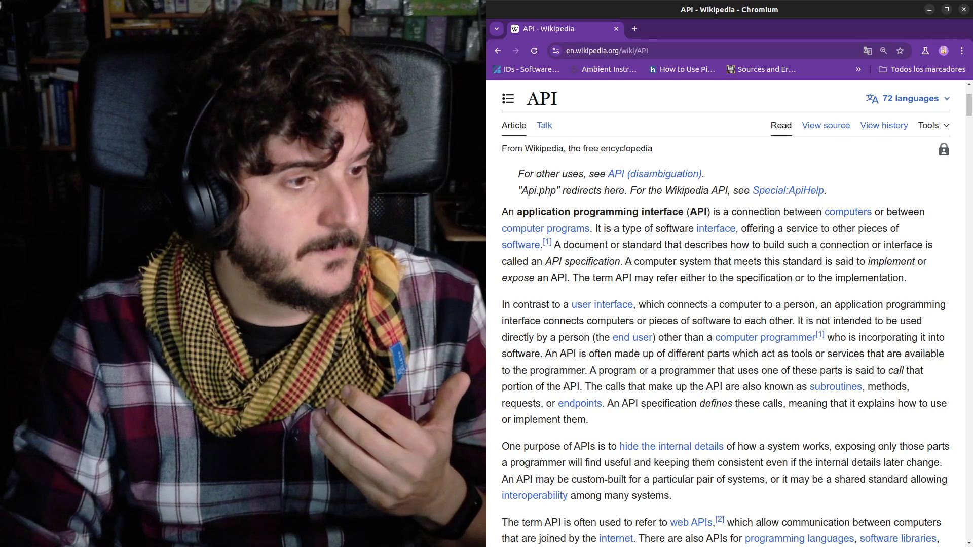
Close the Chromium window showing the Wikipedia API article.
click(963, 9)
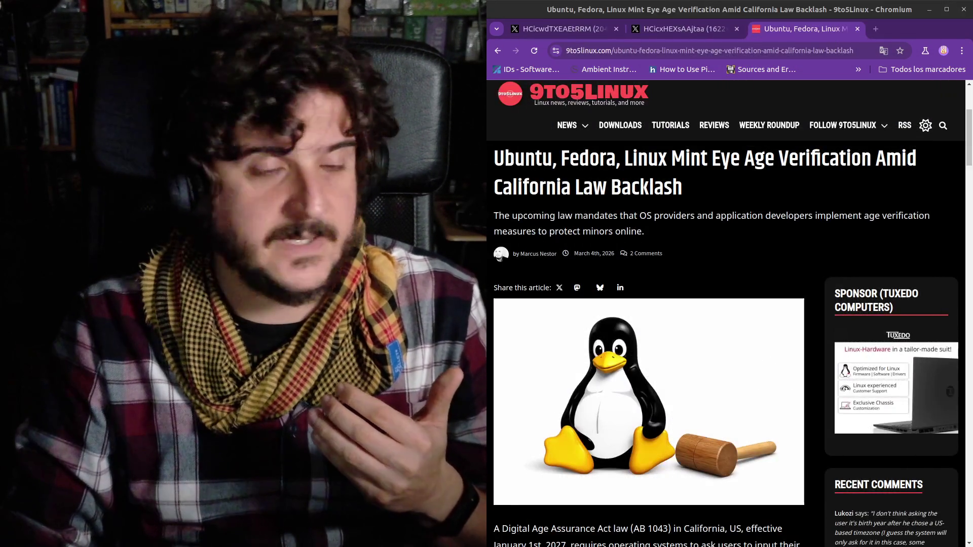
Close the 9to5Linux browser window and bring up Godot's Search Help with F1.
key(alt+F4)
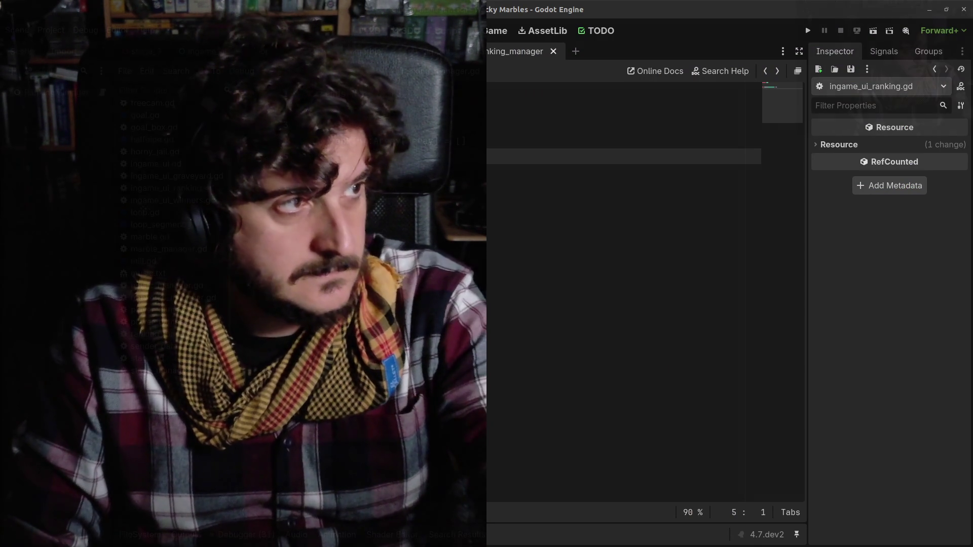
key(F1)
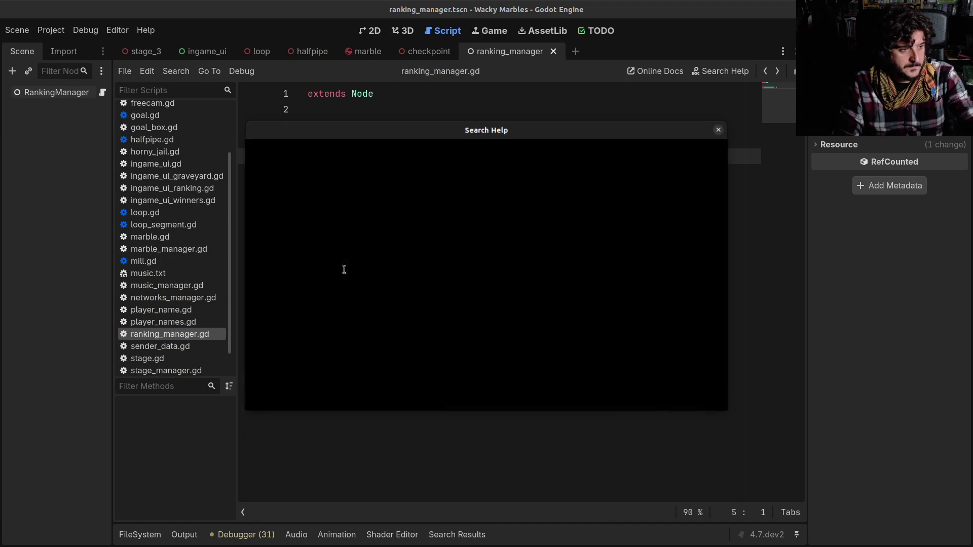
Expand AccessibilityServer, AudioServer constants and DisplayServer methods in Search Help.
scroll(299, 294, down, 3)
scroll(293, 305, up, 1)
scroll(293, 304, up, 3)
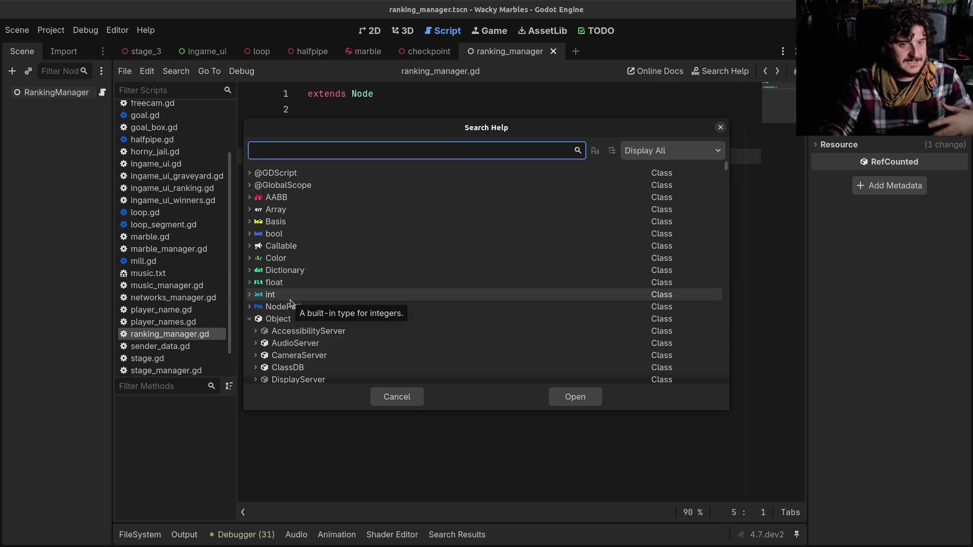
scroll(281, 299, down, 2)
click(256, 279)
scroll(260, 289, down, 2)
click(256, 262)
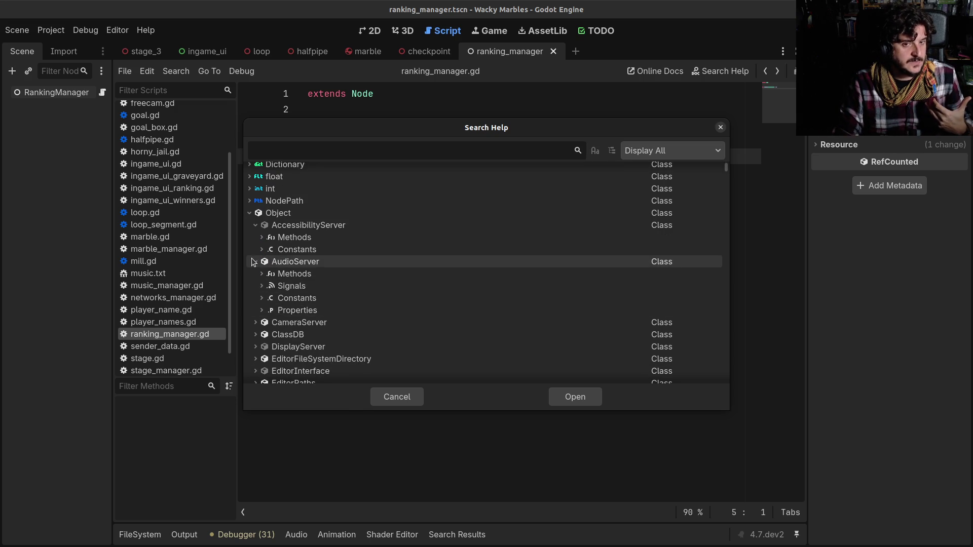
click(262, 298)
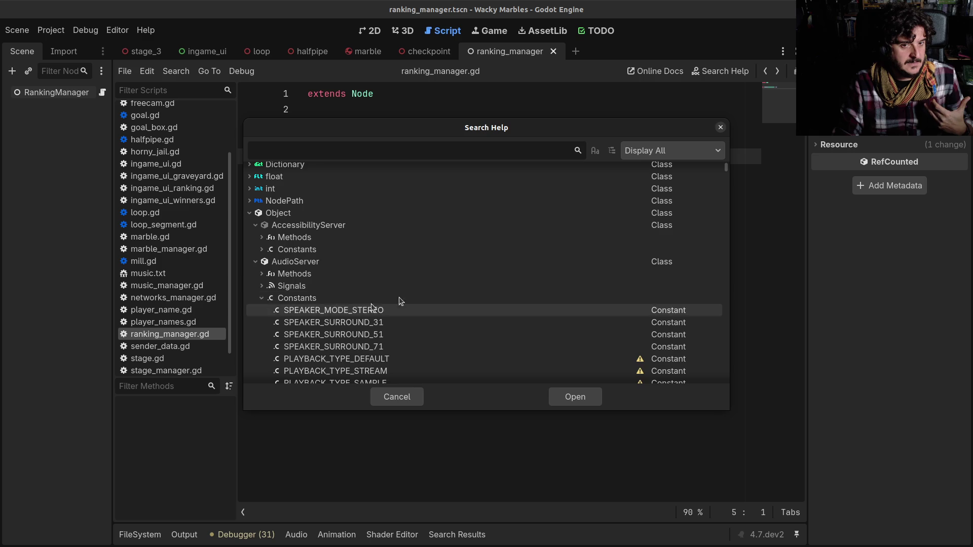
scroll(403, 310, down, 1)
scroll(348, 284, down, 5)
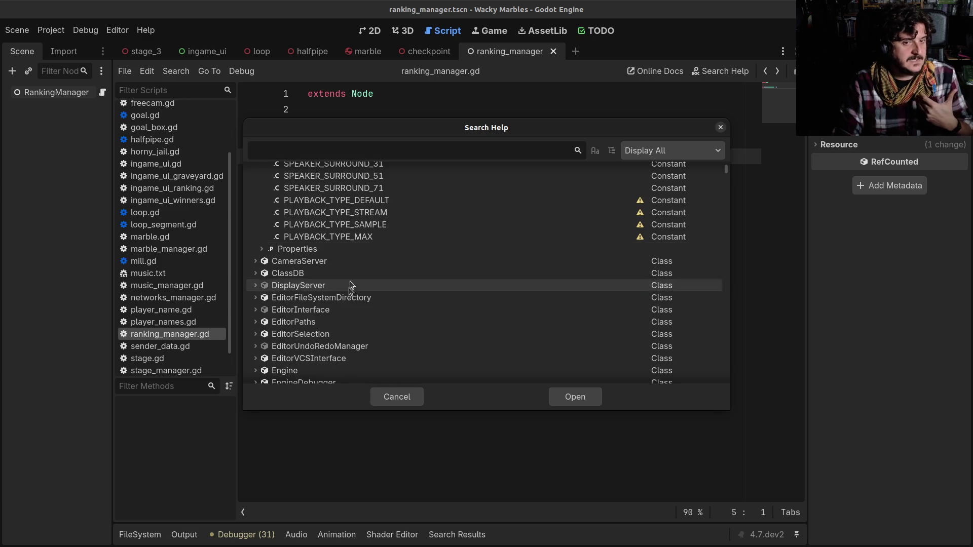
click(255, 285)
click(262, 298)
List the Engine class methods, select get_author_info, then switch to the Twitch docs browser.
scroll(334, 293, down, 4)
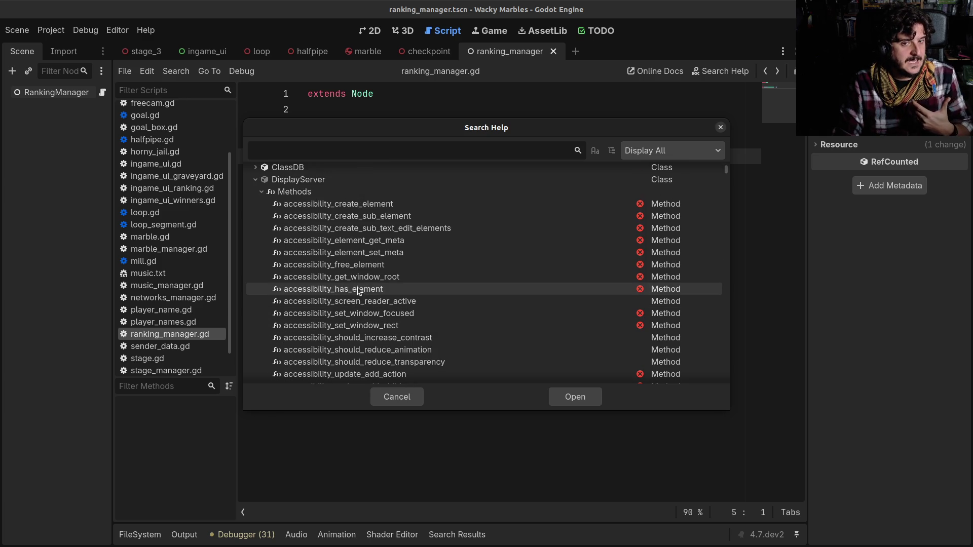
scroll(354, 304, down, 20)
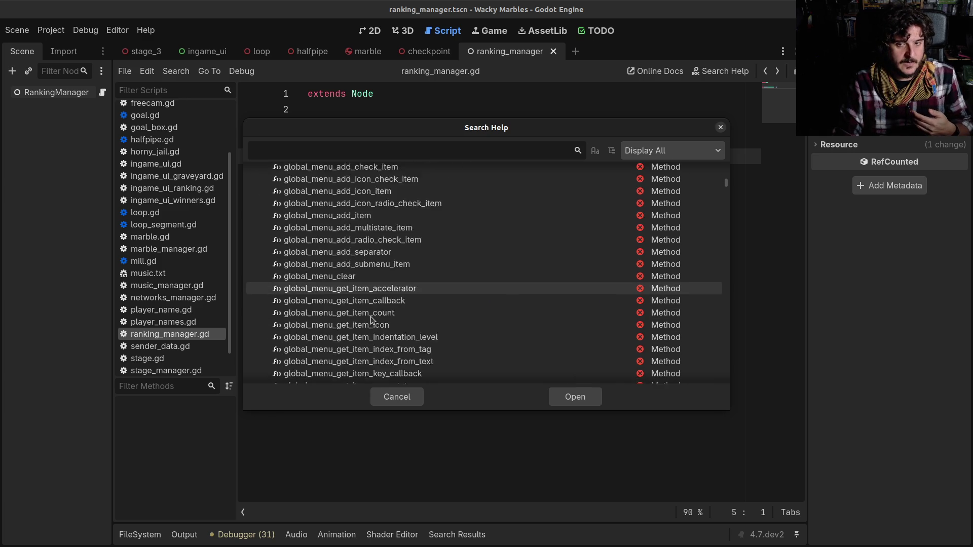
scroll(371, 319, down, 20)
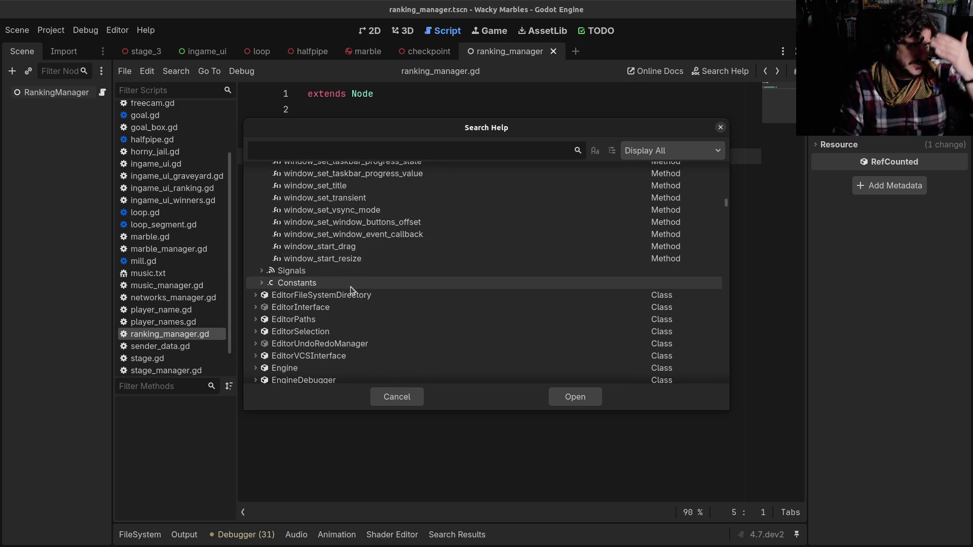
scroll(280, 337, down, 3)
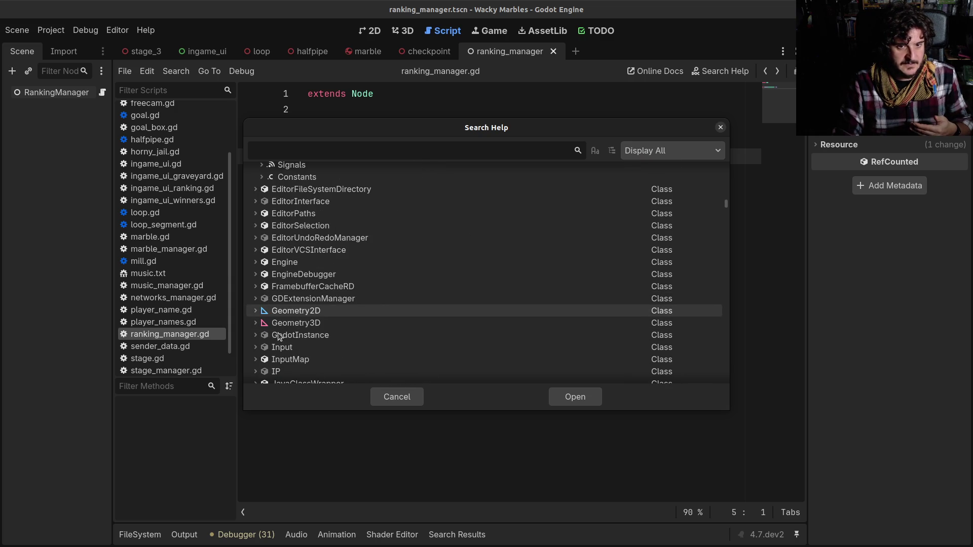
click(256, 262)
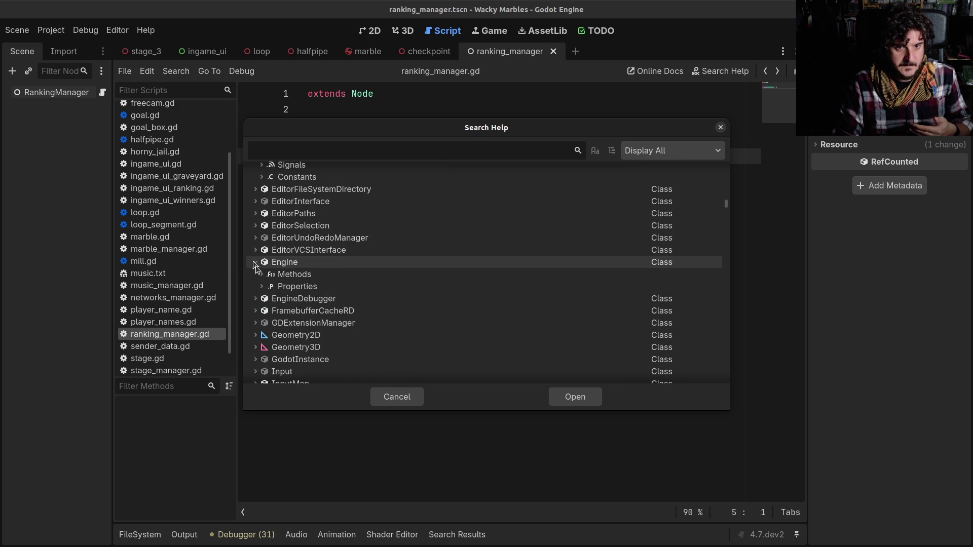
click(267, 274)
scroll(443, 295, down, 3)
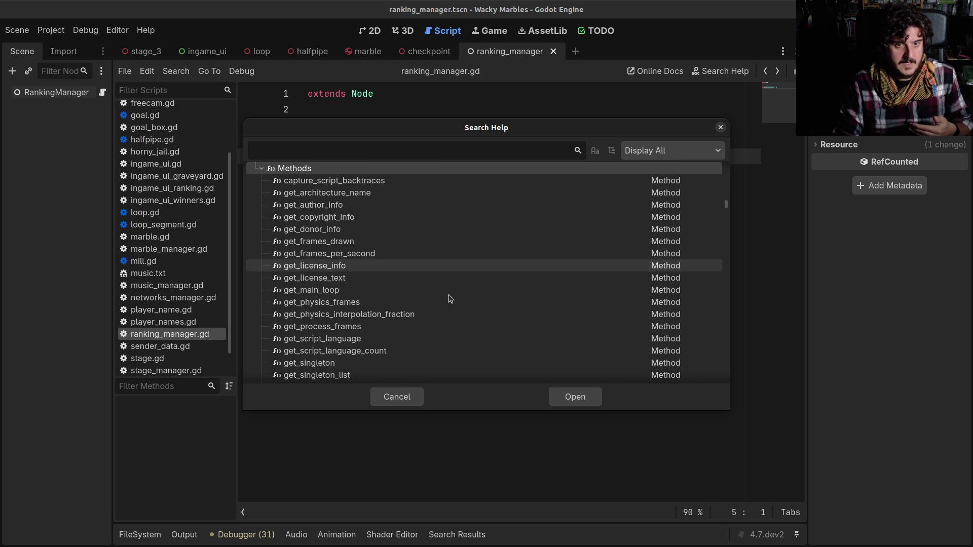
scroll(402, 301, up, 1)
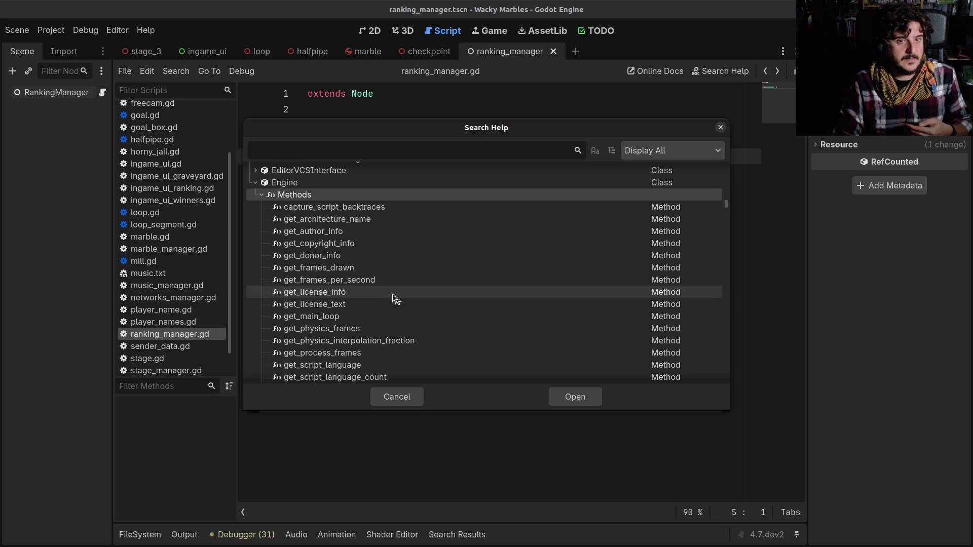
click(327, 232)
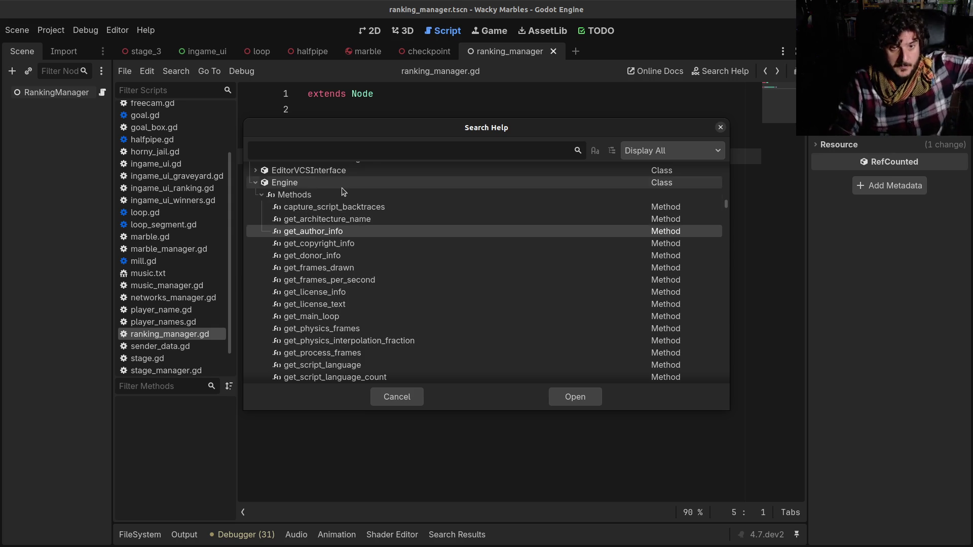
scroll(342, 193, down, 1)
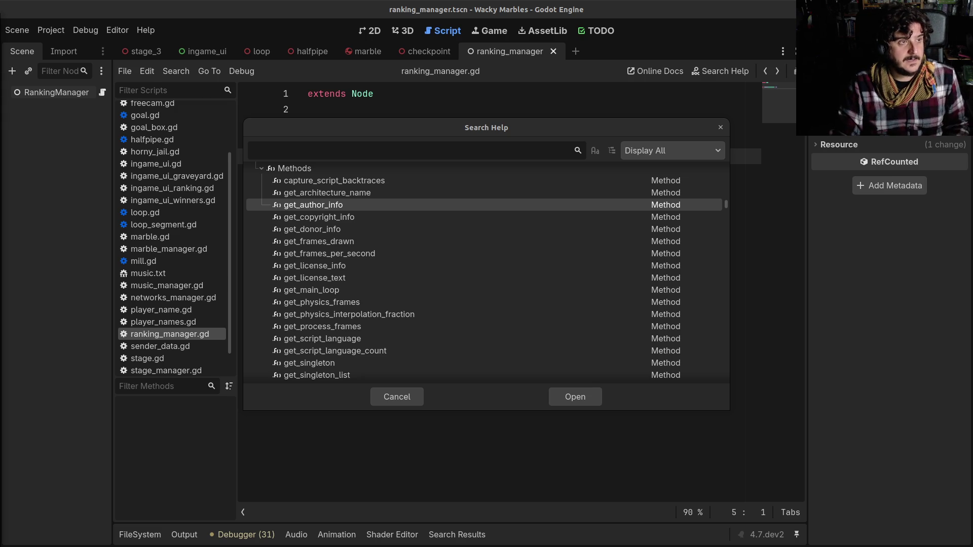
key(alt+Tab)
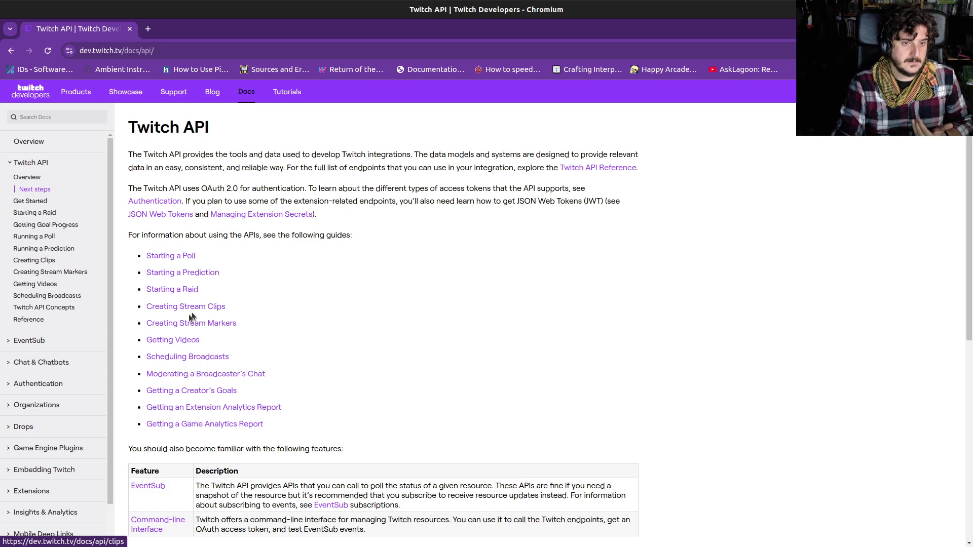
Open the Twitch Getting Videos guide, zoom in, and inspect the example JSON response.
click(174, 342)
scroll(228, 334, down, 5)
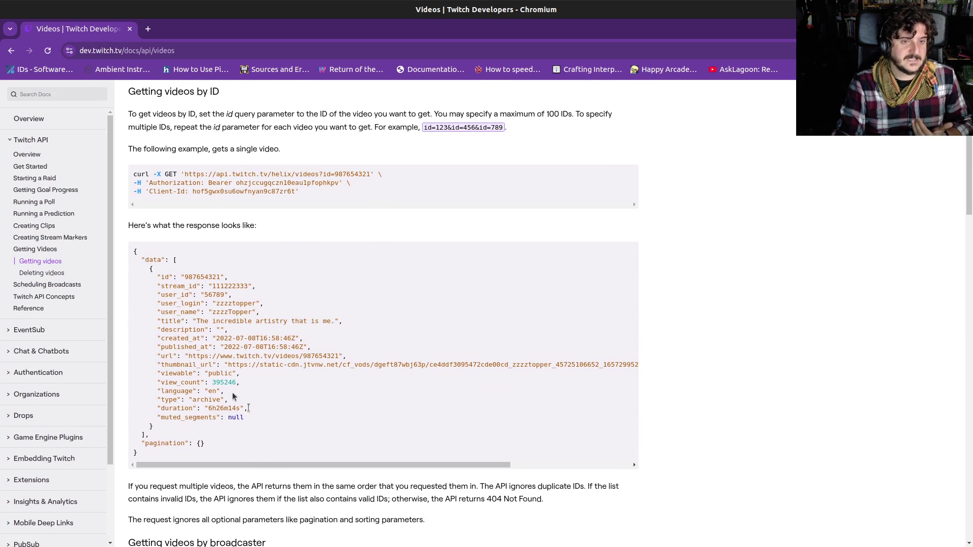
drag(132, 250, 238, 408)
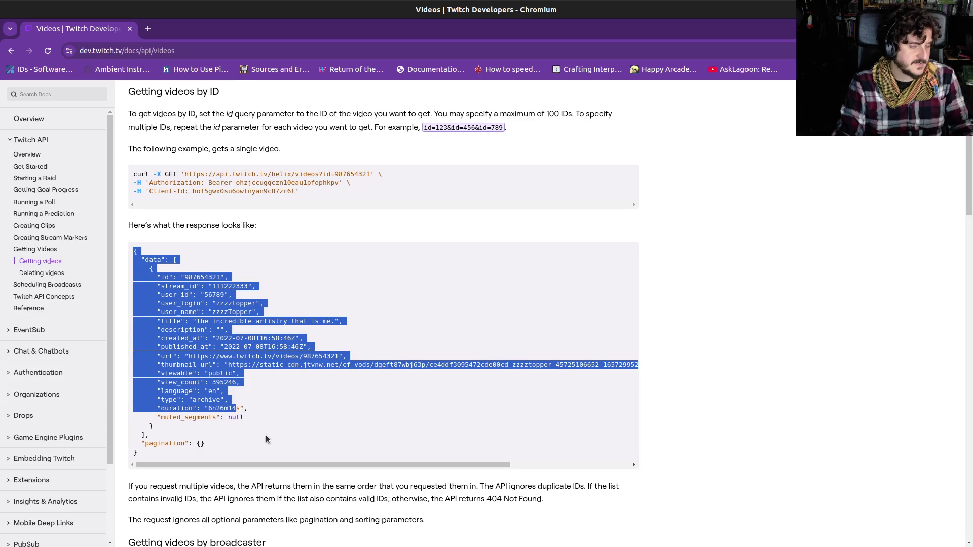
key(ctrl+plus)
key(ctrl+plus)
key(ctrl+plus)
scroll(392, 446, down, 4)
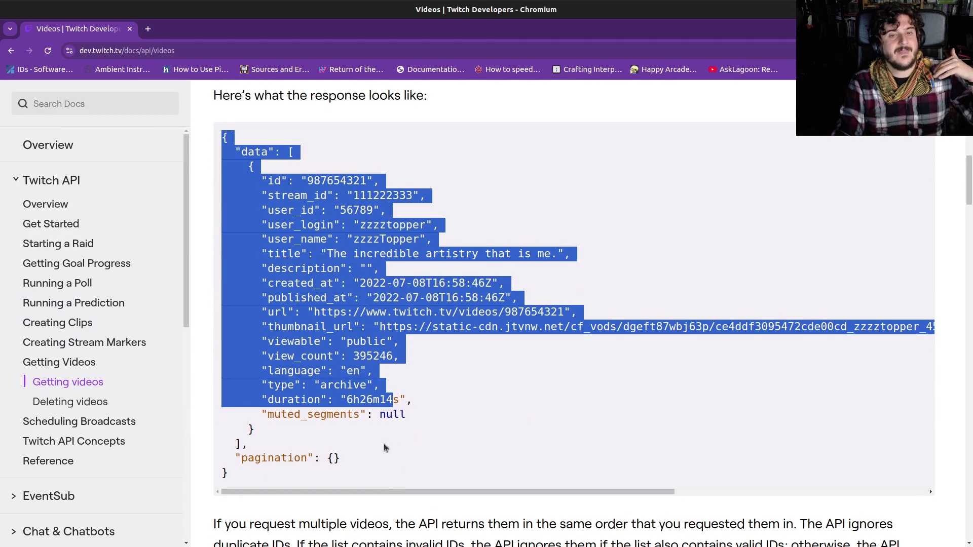
scroll(384, 443, up, 5)
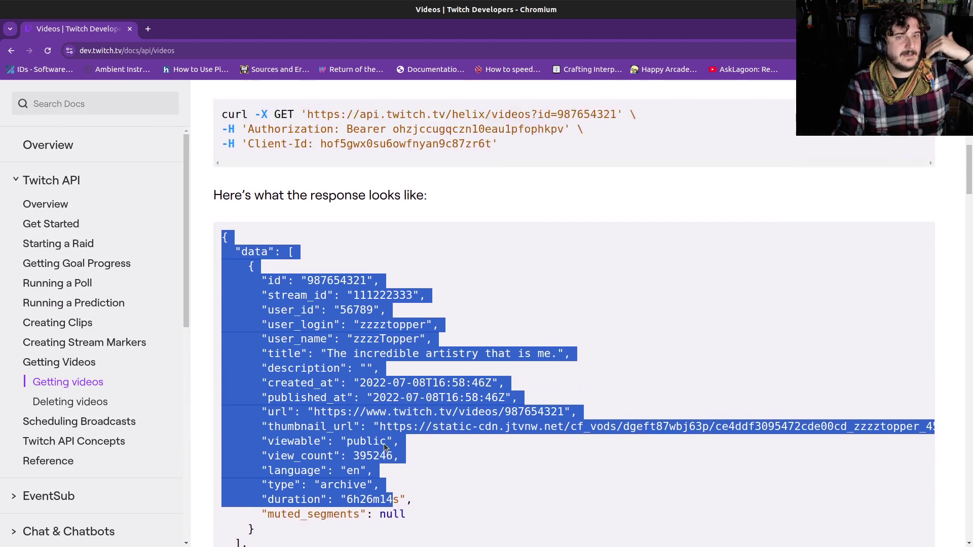
scroll(384, 443, up, 1)
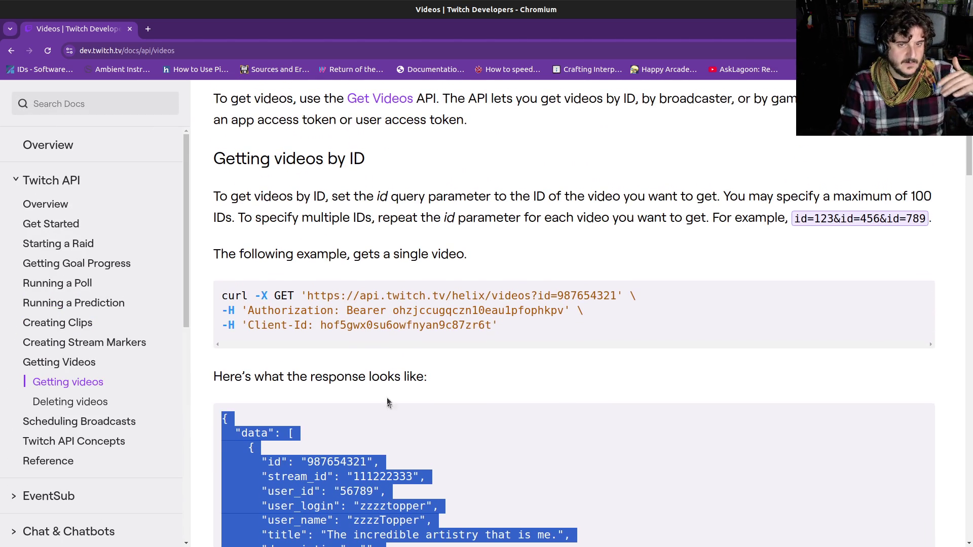
click(312, 294)
Select the example video id and pieces of the videos endpoint URL in the curl example.
double_click(309, 462)
drag(309, 462, 323, 522)
scroll(323, 522, down, 1)
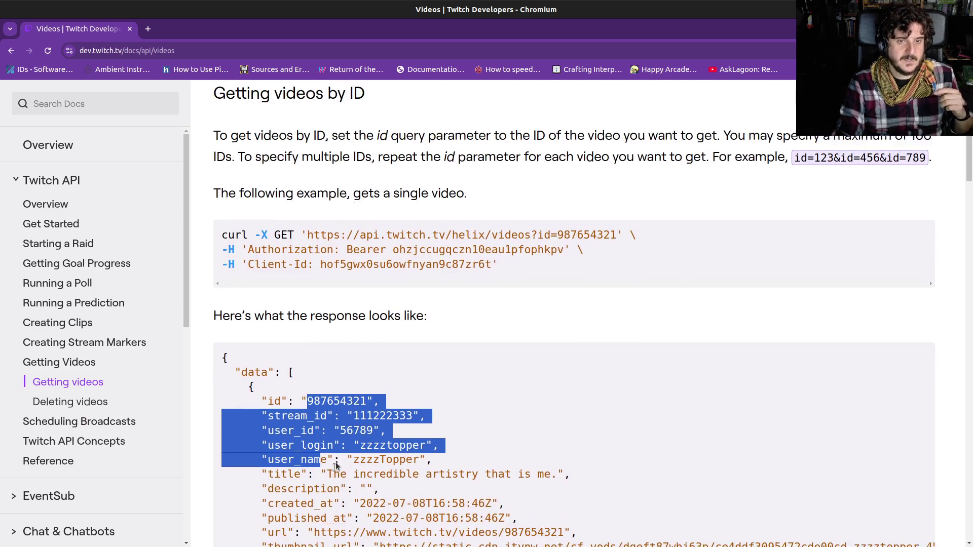
scroll(342, 361, up, 2)
click(343, 361)
drag(306, 303, 527, 300)
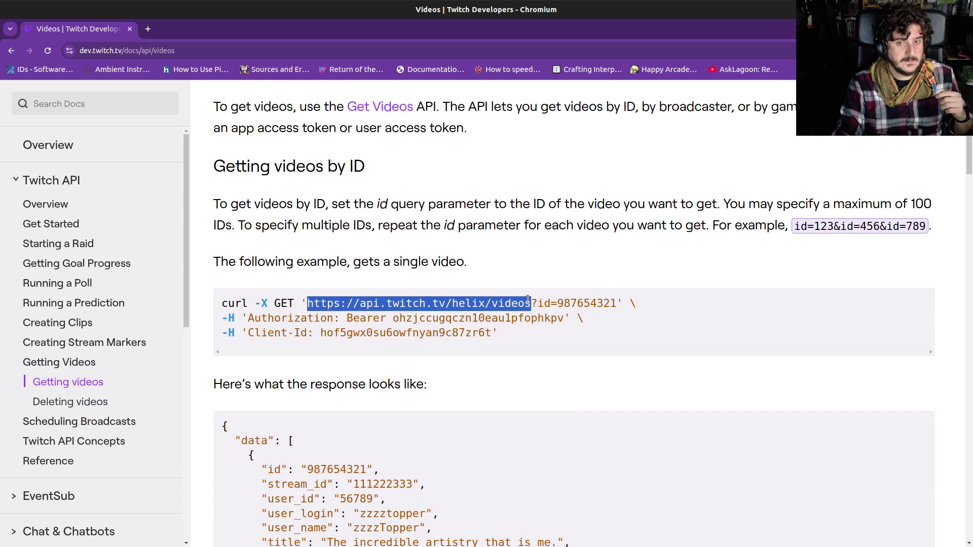
click(528, 300)
mouse_move(308, 303)
mouse_down()
mouse_move(518, 313)
mouse_move(572, 303)
mouse_move(553, 303)
mouse_up()
click(518, 313)
double_click(574, 303)
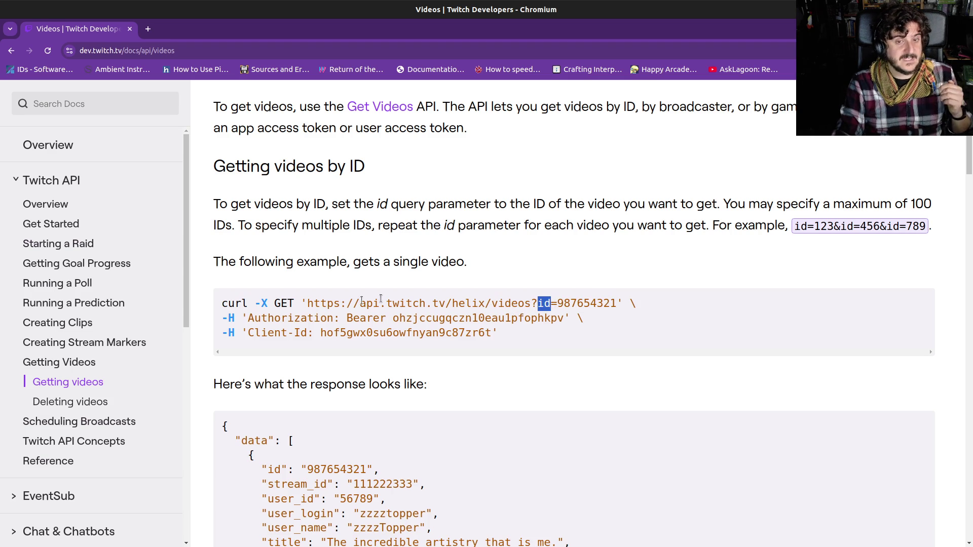
mouse_move(313, 303)
mouse_down()
mouse_move(574, 303)
mouse_move(492, 300)
mouse_up()
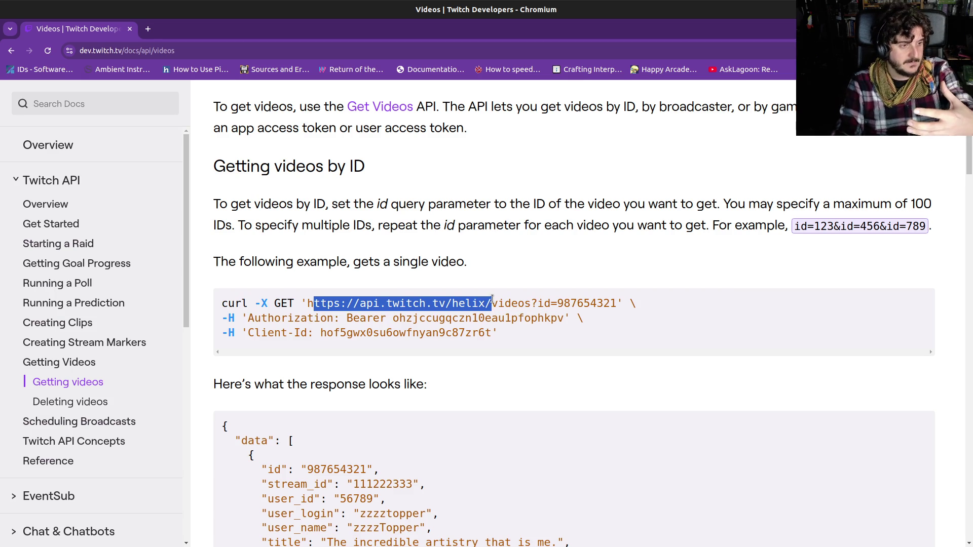
drag(492, 300, 582, 303)
Copy the full Helix videos request URL from the curl example into a new tab.
scroll(581, 303, down, 6)
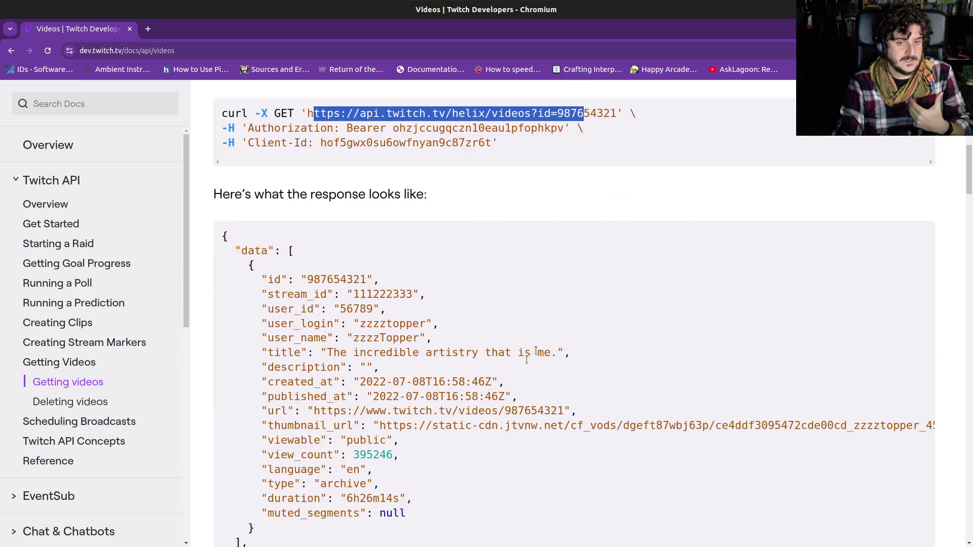
drag(328, 157, 381, 404)
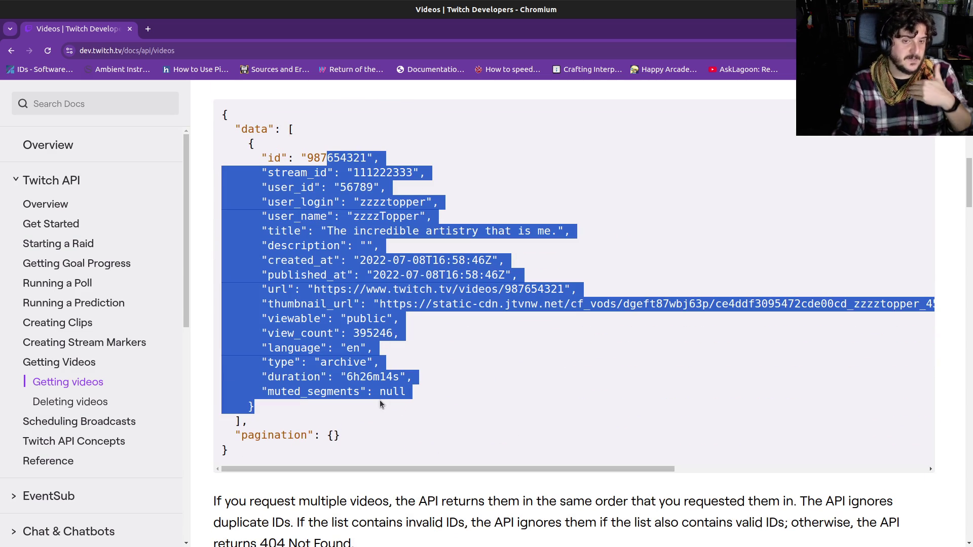
scroll(381, 404, up, 5)
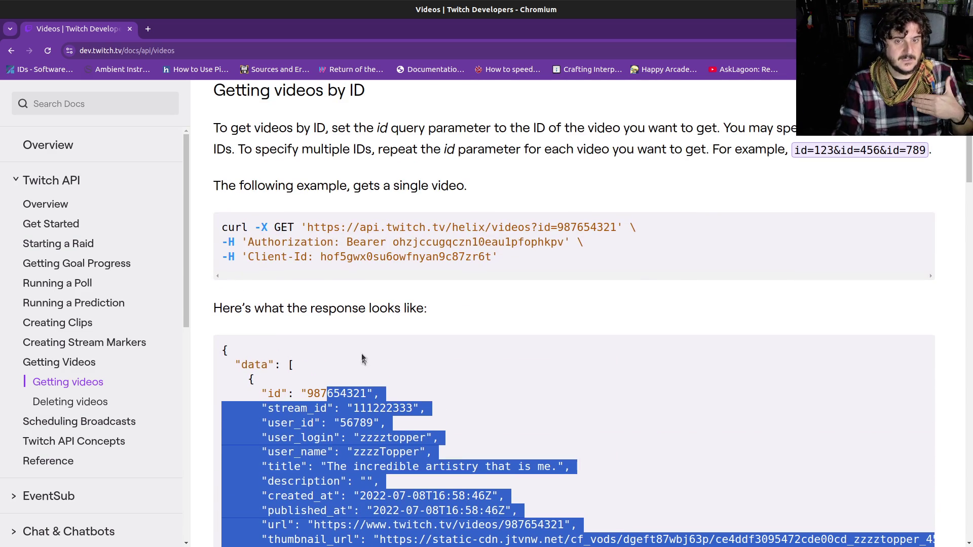
mouse_move(339, 227)
mouse_down()
mouse_move(414, 227)
mouse_move(463, 243)
mouse_up()
click(338, 232)
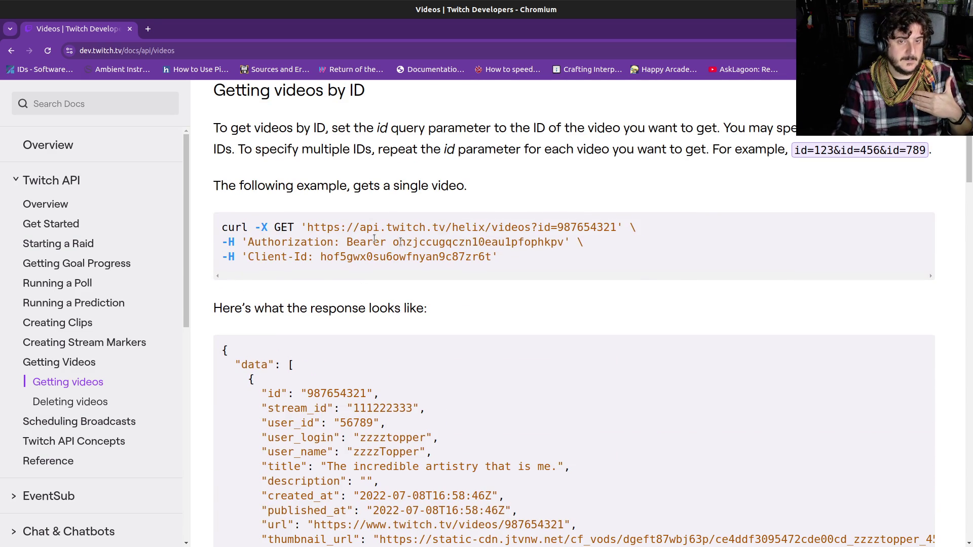
drag(305, 227, 589, 230)
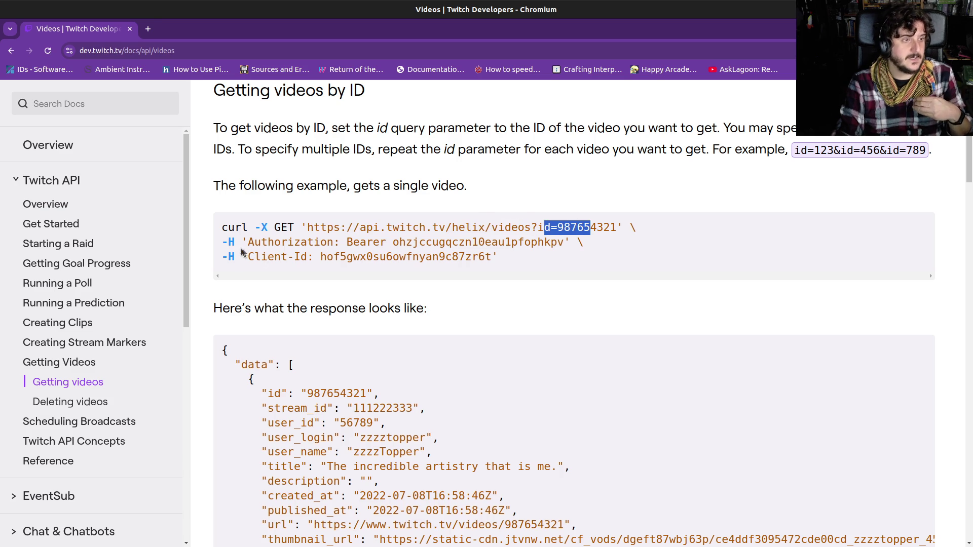
drag(221, 242, 509, 261)
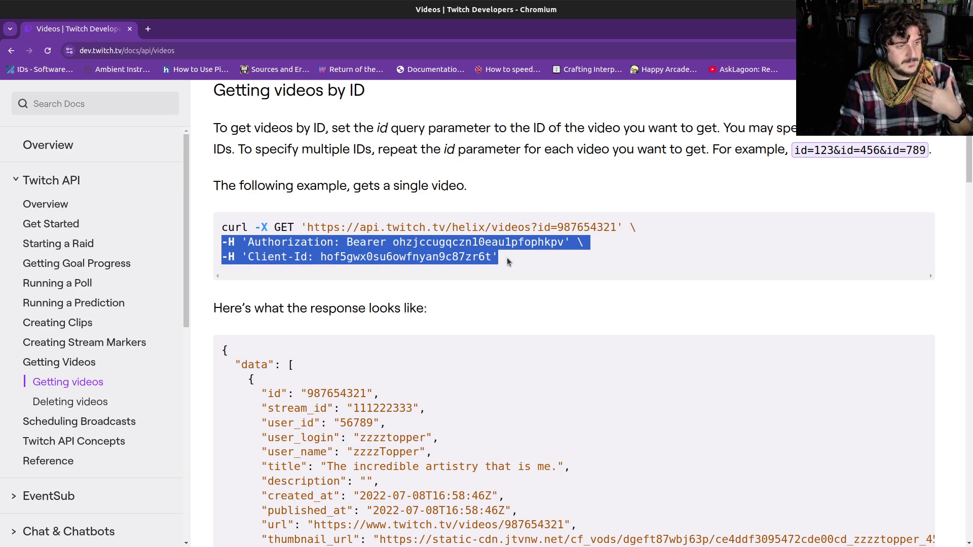
drag(314, 257, 507, 258)
click(506, 259)
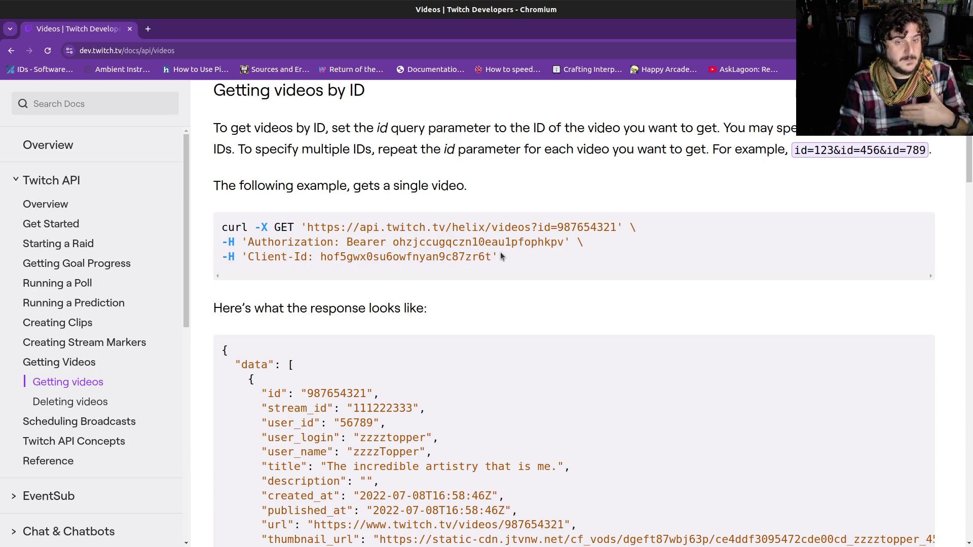
drag(308, 227, 612, 229)
key(ctrl+c)
key(ctrl+t)
Load the copied Helix videos URL with id=987654321 and enlarge the response.
key(ctrl+v)
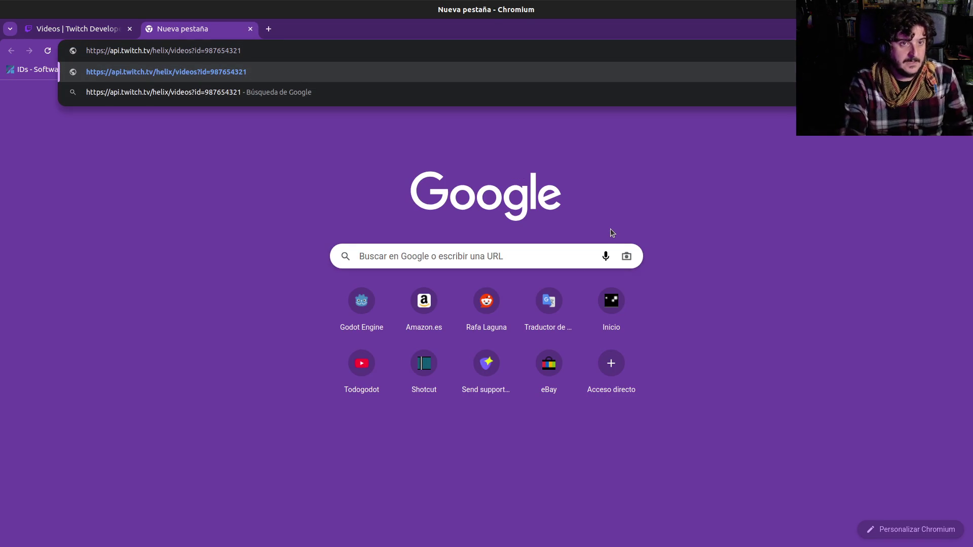
key(Return)
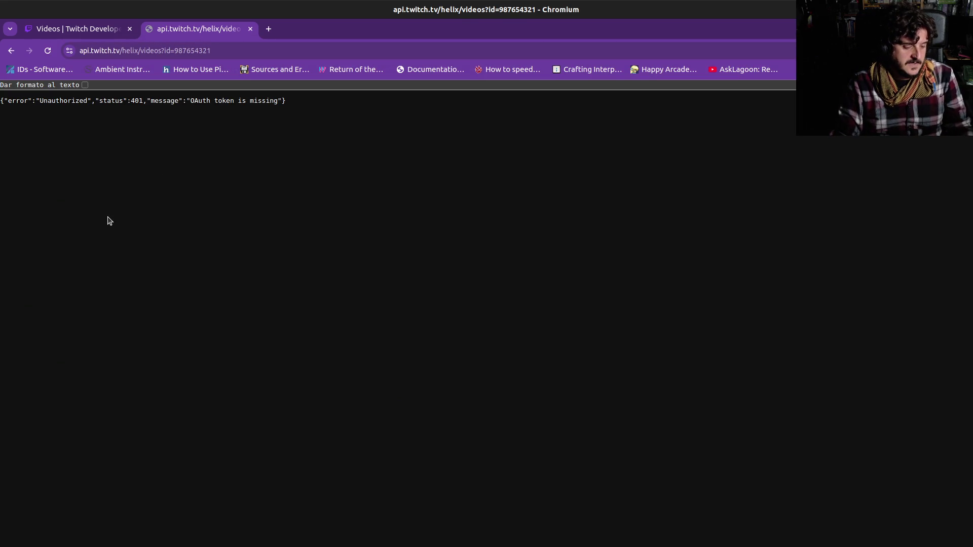
key(ctrl+plus)
key(ctrl+plus)
key(ctrl+plus)
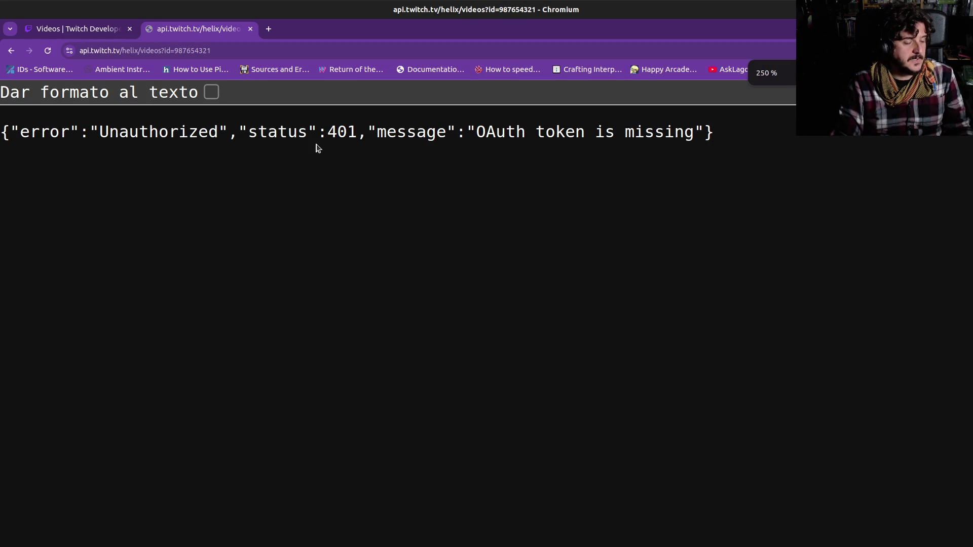
Review the 401 'OAuth token is missing' error, then close that tab to return to the docs.
drag(46, 143, 492, 124)
drag(421, 124, 96, 137)
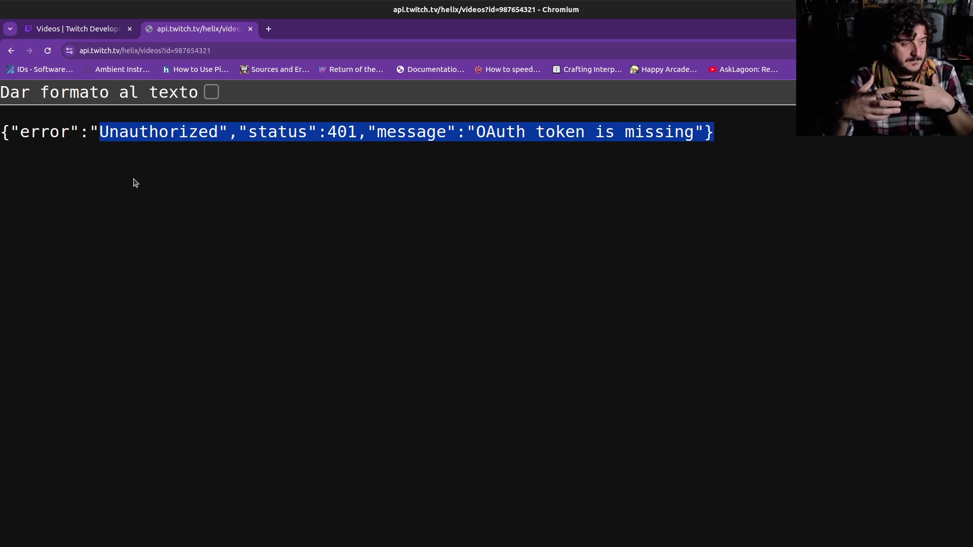
click(89, 140)
mouse_move(31, 132)
mouse_down()
mouse_move(259, 151)
mouse_move(357, 133)
mouse_up()
click(358, 132)
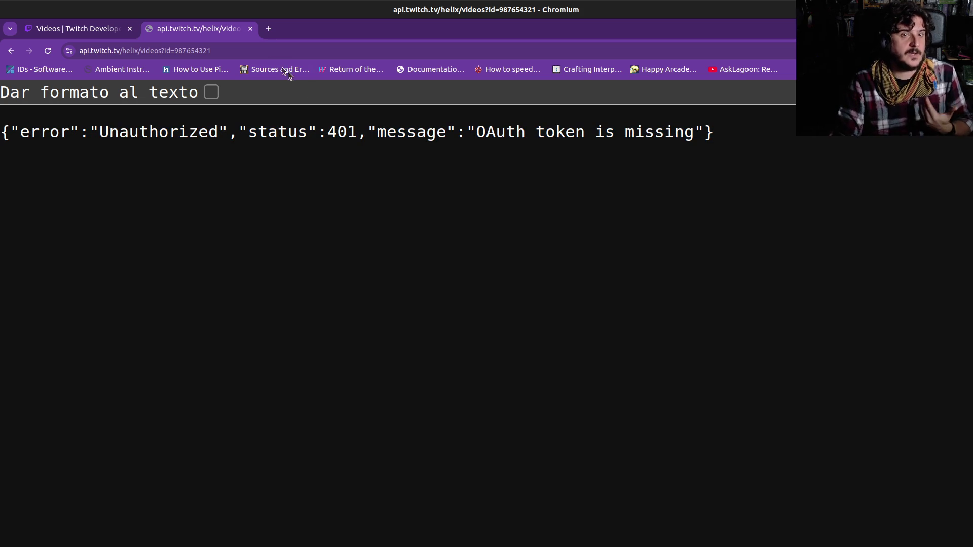
middle_click(193, 34)
click(271, 225)
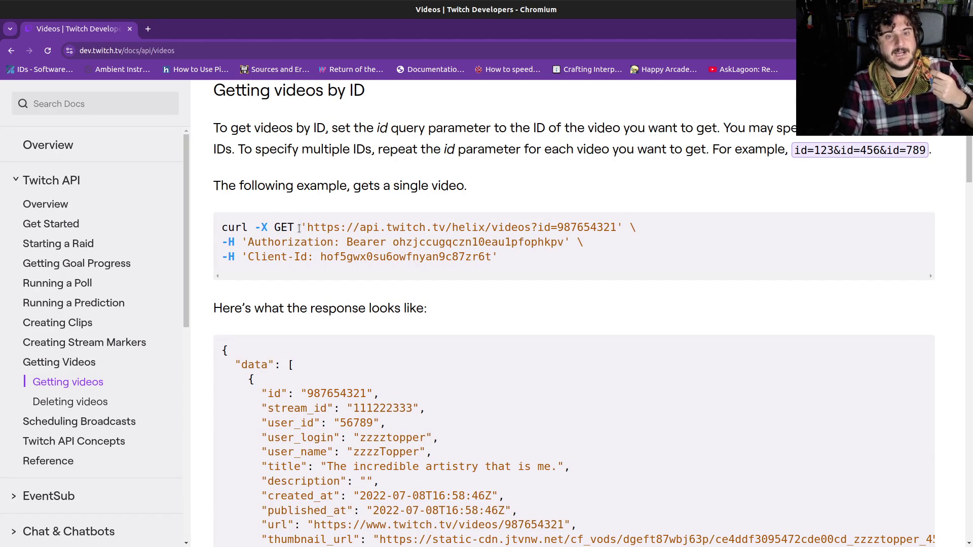
drag(307, 227, 222, 227)
shift+click(616, 227)
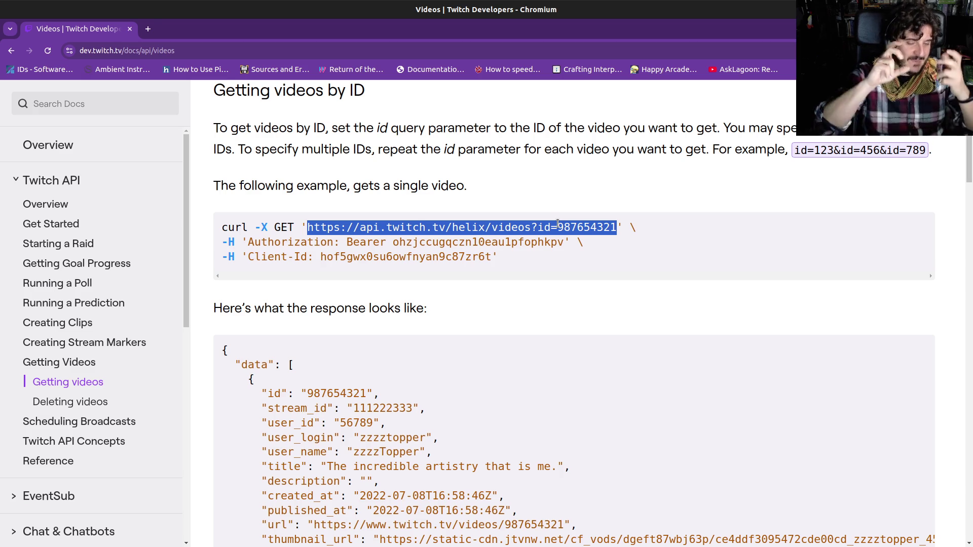
scroll(557, 224, down, 2)
click(321, 236)
scroll(320, 235, up, 2)
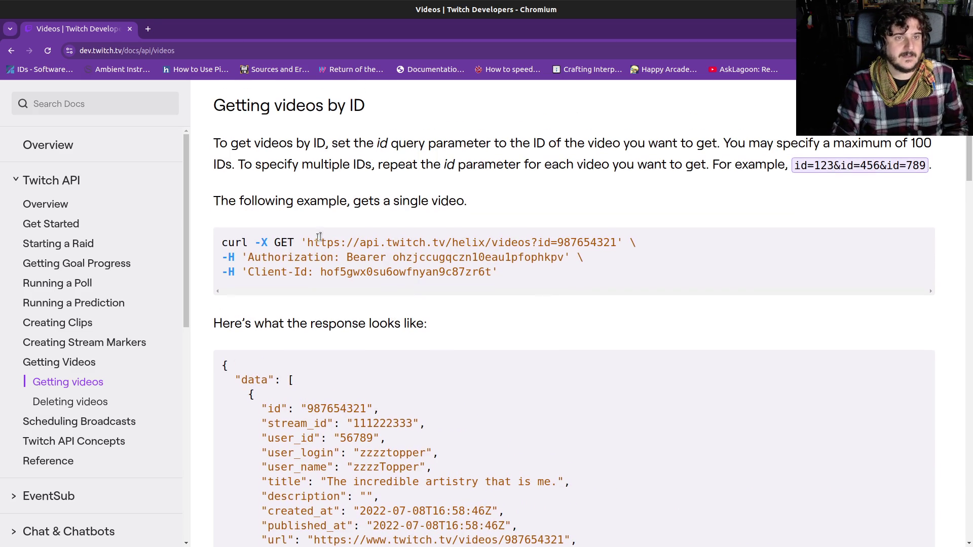
drag(221, 243, 291, 242)
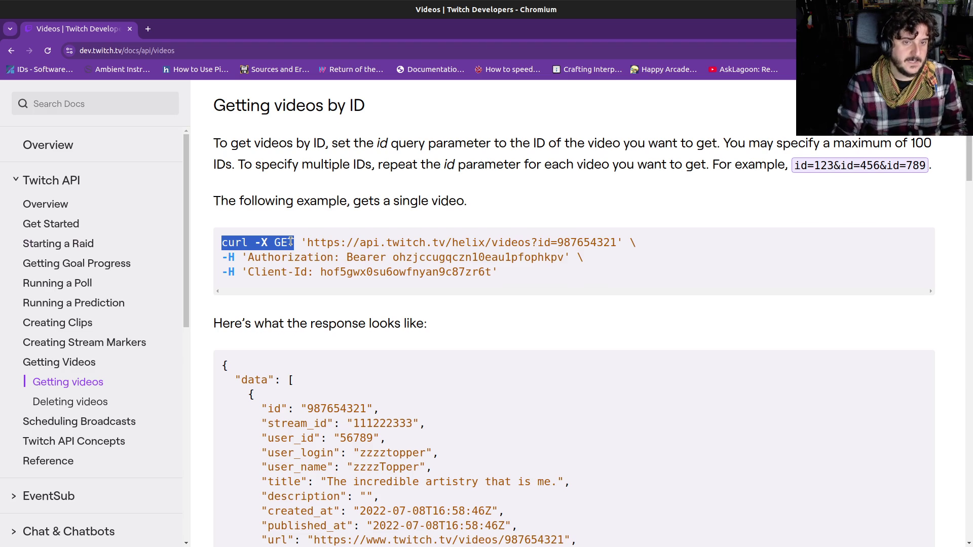
scroll(290, 242, up, 1)
drag(228, 303, 400, 314)
click(400, 313)
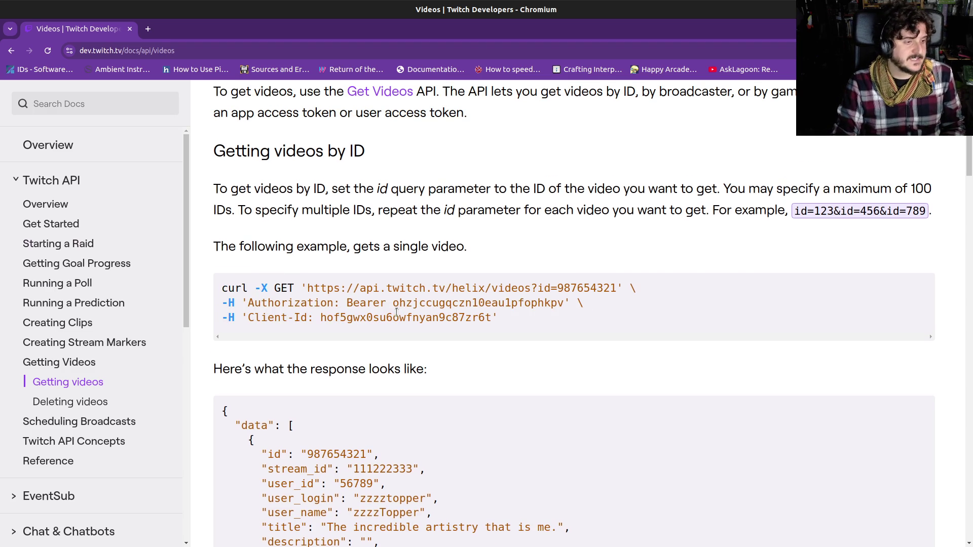
mouse_move(256, 288)
mouse_down()
mouse_move(286, 304)
mouse_move(411, 301)
mouse_up()
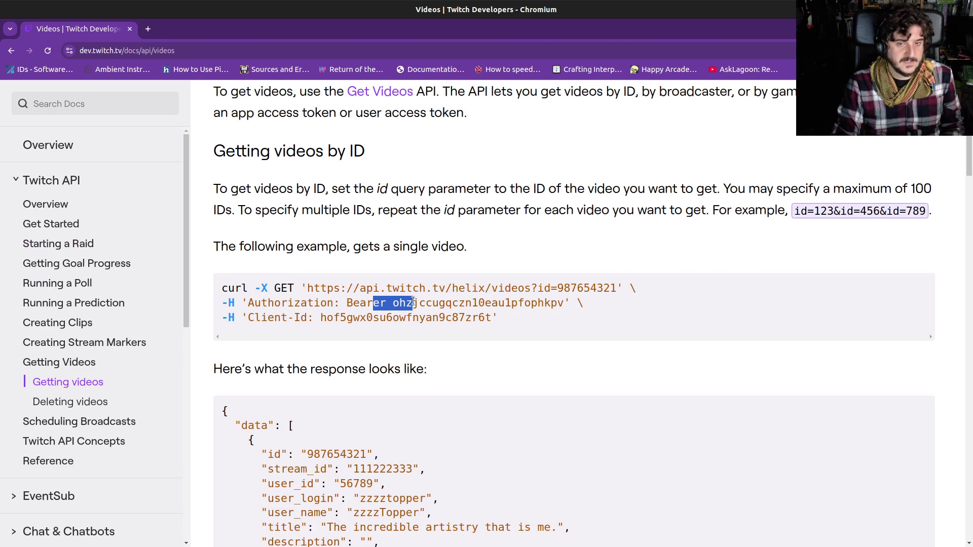
drag(268, 318, 398, 317)
click(440, 309)
scroll(458, 310, down, 3)
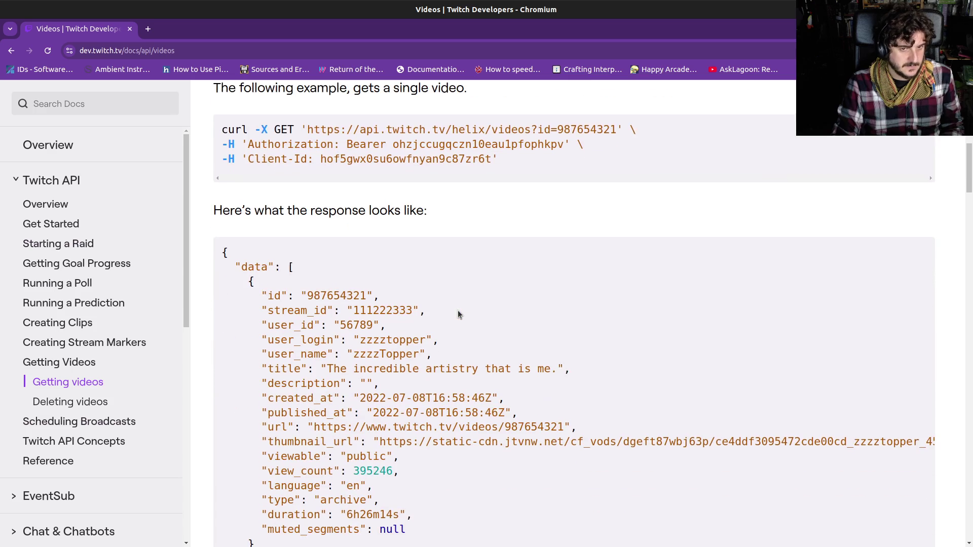
mouse_move(310, 121)
mouse_down()
mouse_move(353, 151)
mouse_move(398, 312)
mouse_up()
scroll(398, 311, down, 2)
mouse_move(257, 167)
mouse_down()
mouse_move(380, 338)
mouse_move(384, 439)
mouse_up()
click(383, 438)
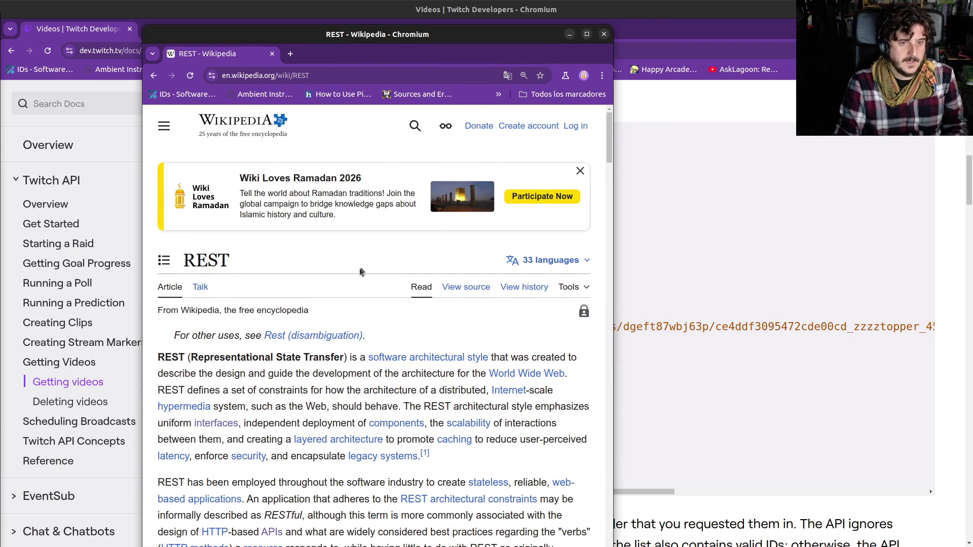
Snap the Wikipedia REST article to the right half and highlight the REST acronym expansion.
scroll(360, 267, down, 3)
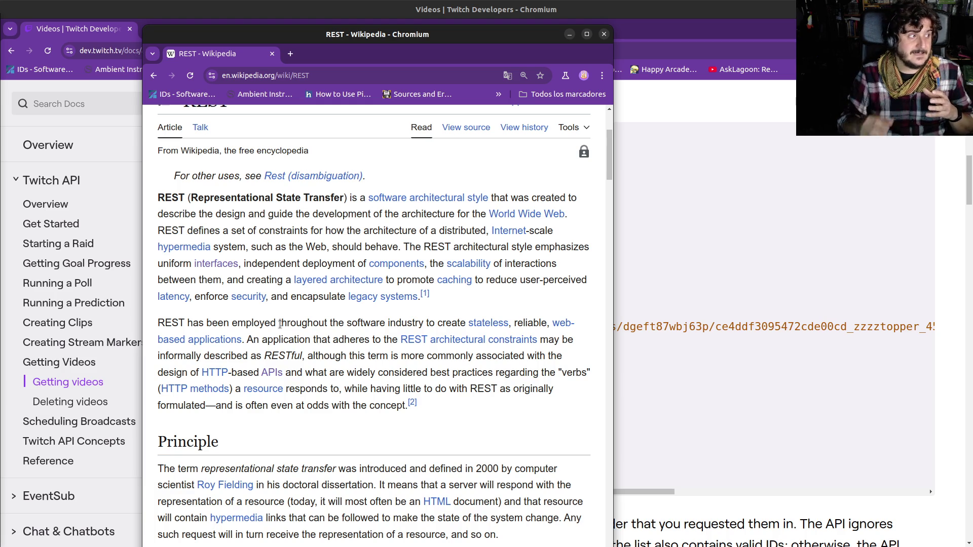
mouse_move(426, 29)
mouse_down()
mouse_move(463, 48)
mouse_move(970, 76)
mouse_up()
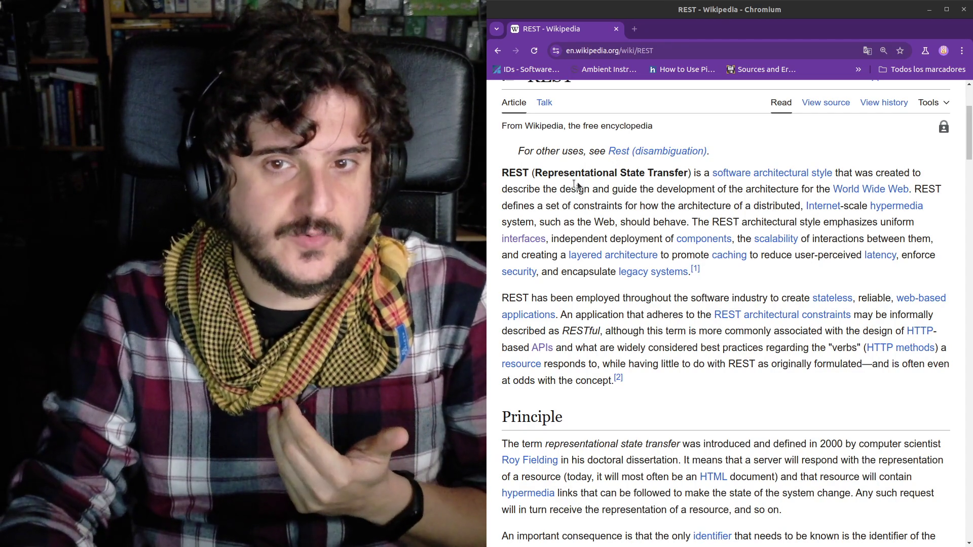
drag(535, 175, 673, 169)
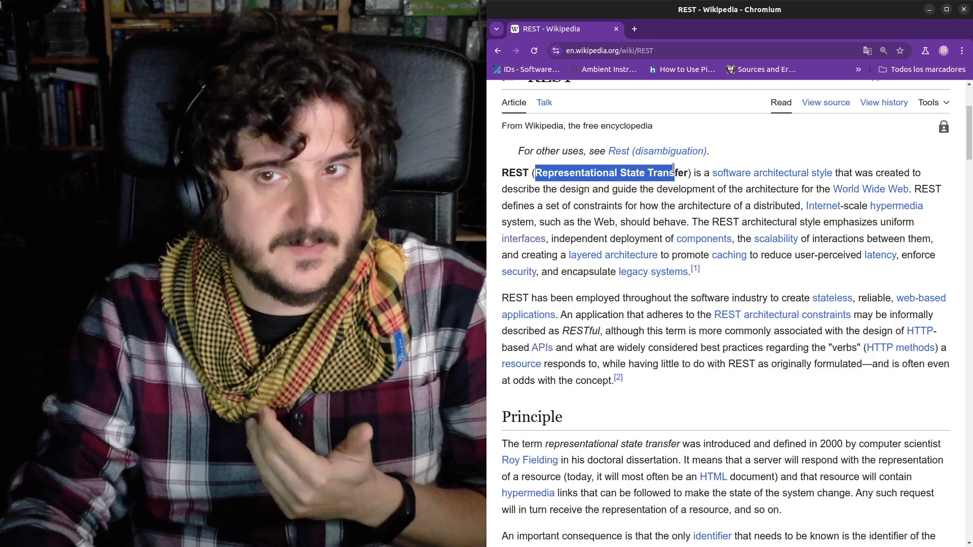
click(664, 212)
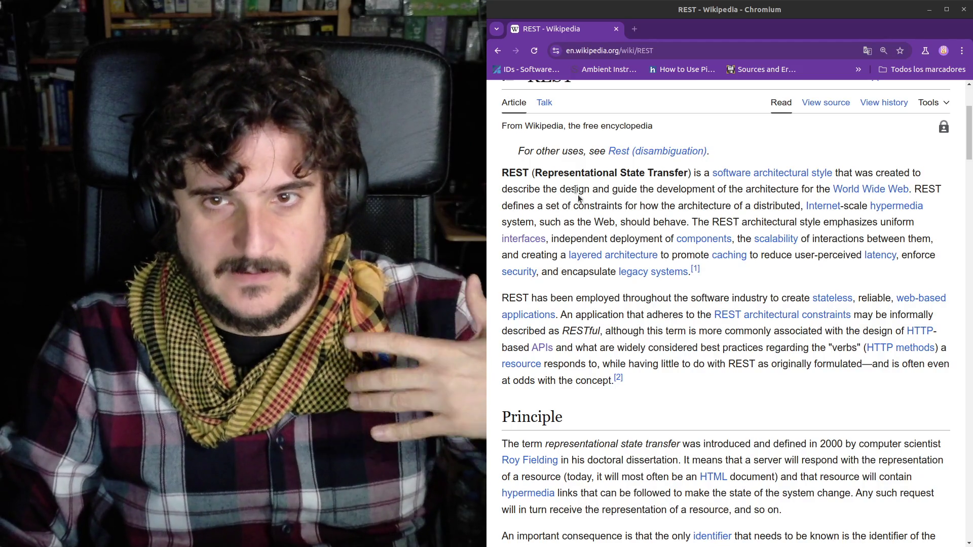
drag(570, 173, 627, 230)
key(ctrl+u)
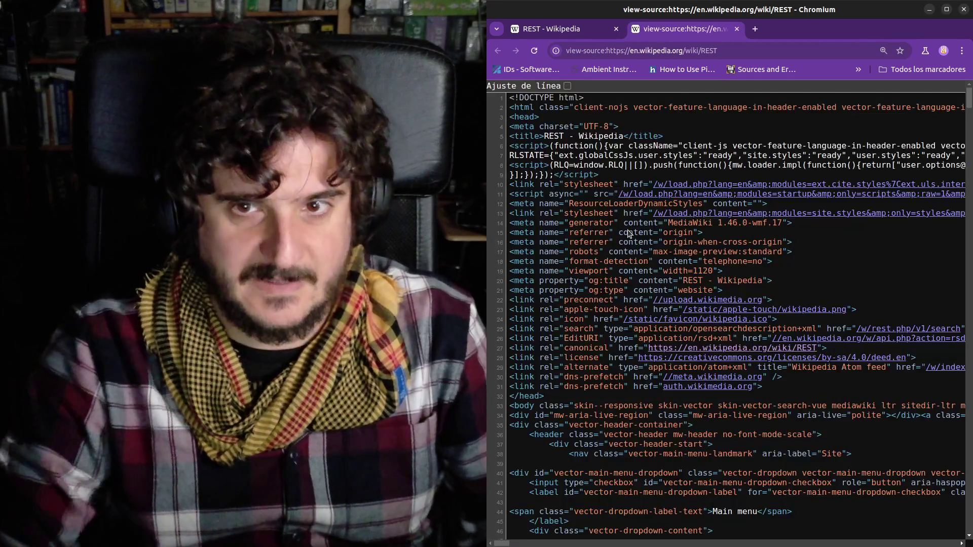
scroll(632, 286, down, 20)
scroll(632, 286, up, 3)
scroll(632, 286, down, 5)
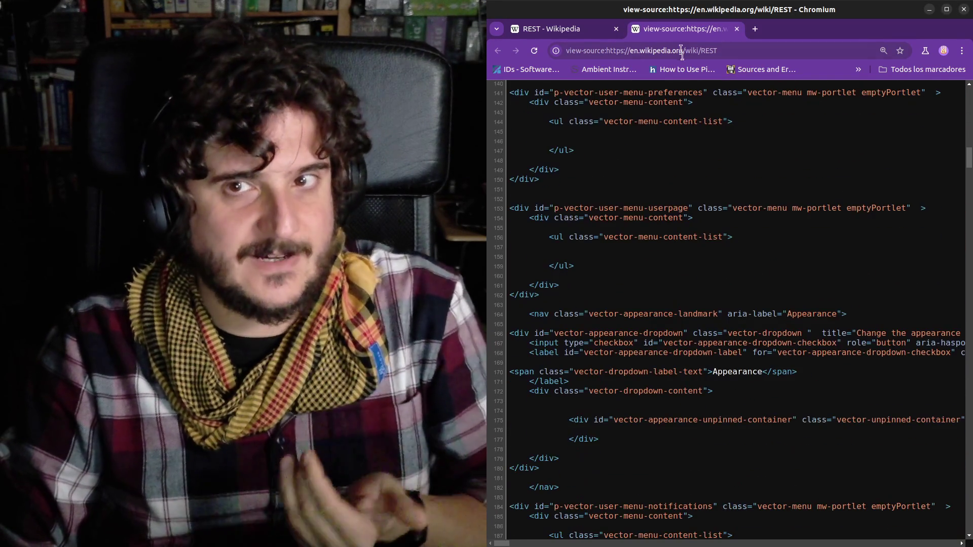
middle_click(681, 32)
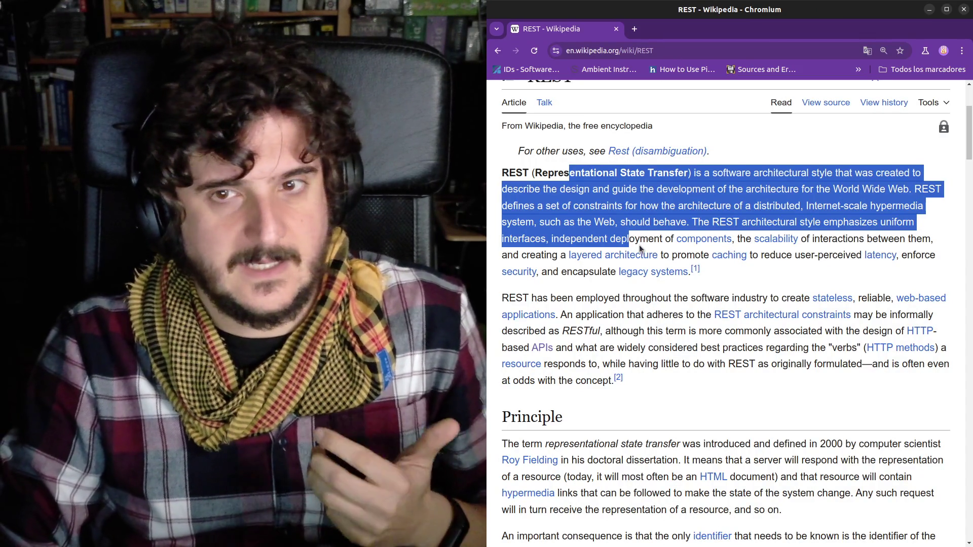
click(639, 245)
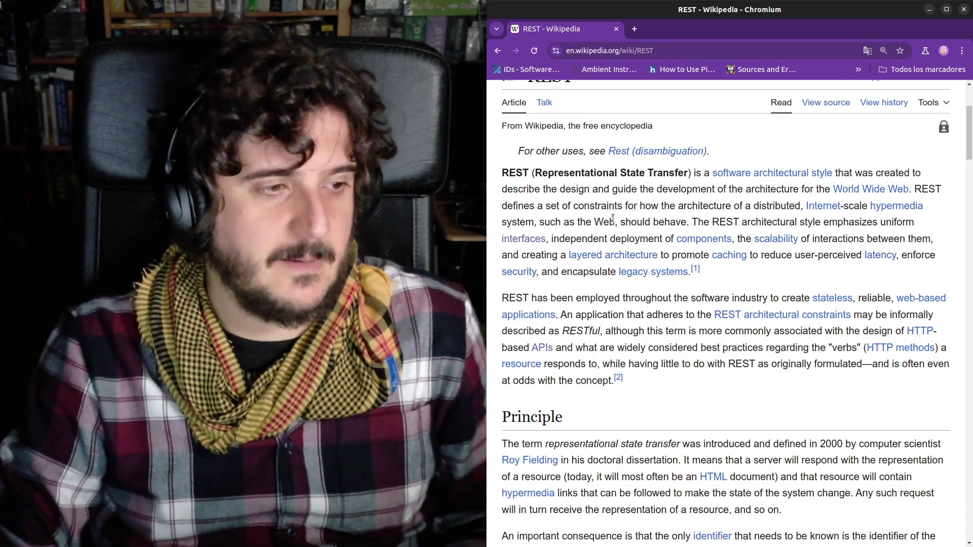
drag(592, 203, 621, 249)
click(621, 249)
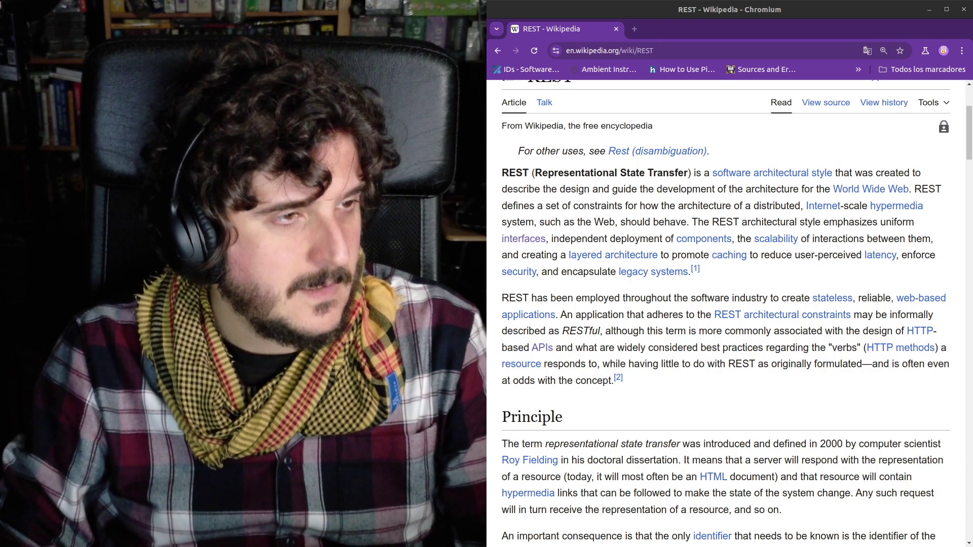
key(alt+Tab)
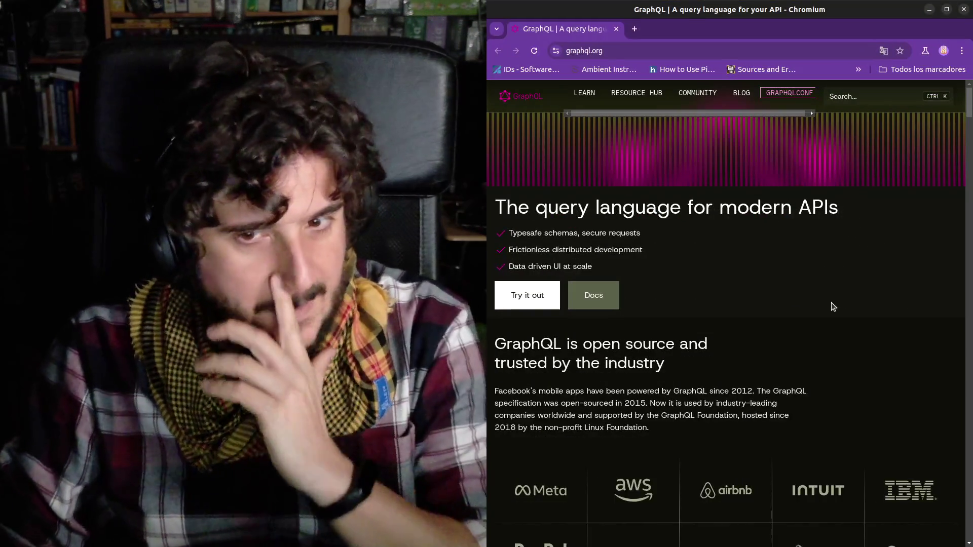
Scroll graphql.org to the tagline query example returning 'A query language for APIs'.
scroll(821, 304, down, 2)
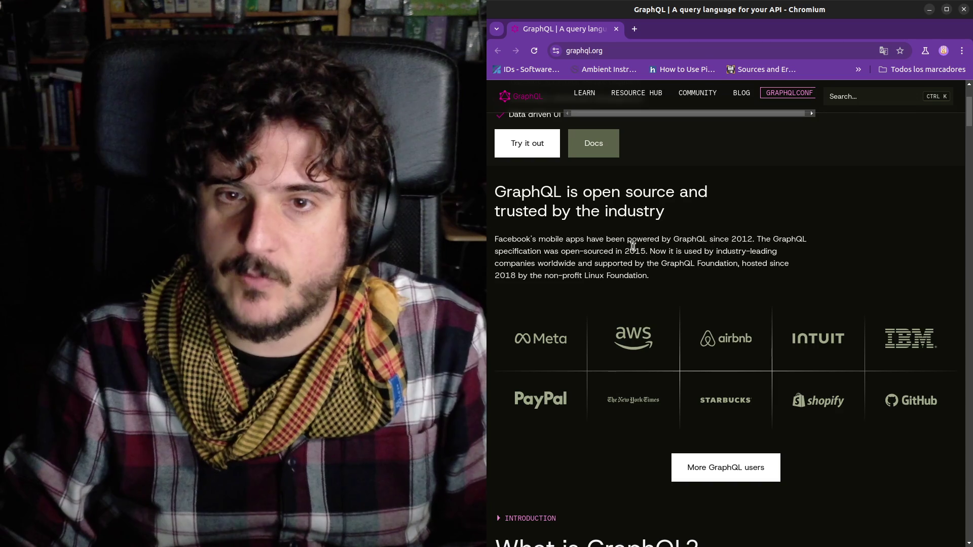
scroll(610, 236, down, 7)
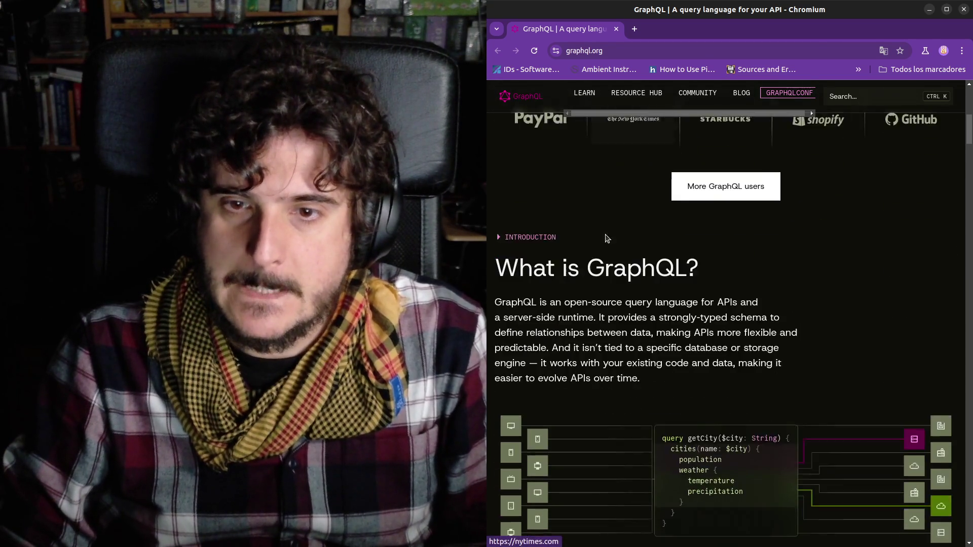
scroll(605, 234, down, 5)
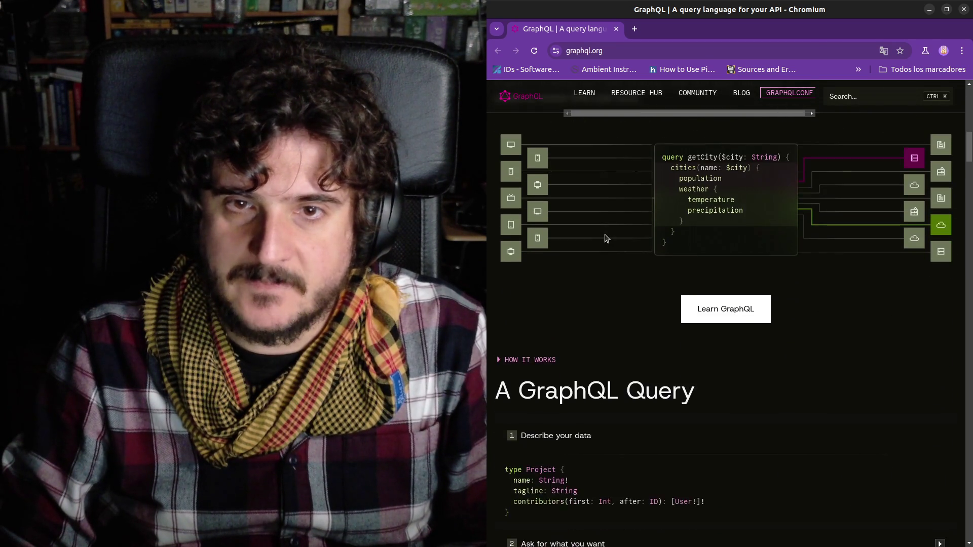
scroll(607, 238, down, 4)
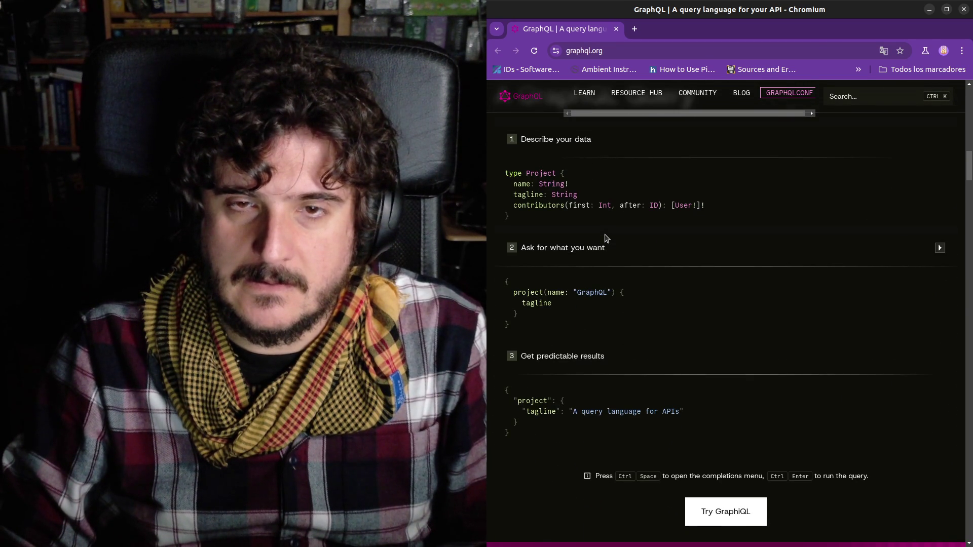
scroll(606, 239, down, 10)
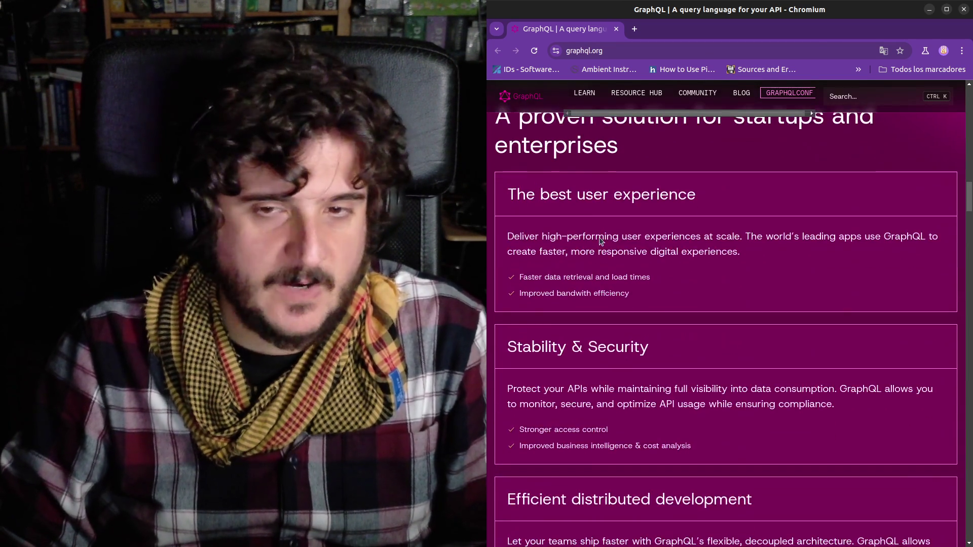
scroll(620, 271, up, 4)
scroll(619, 271, up, 5)
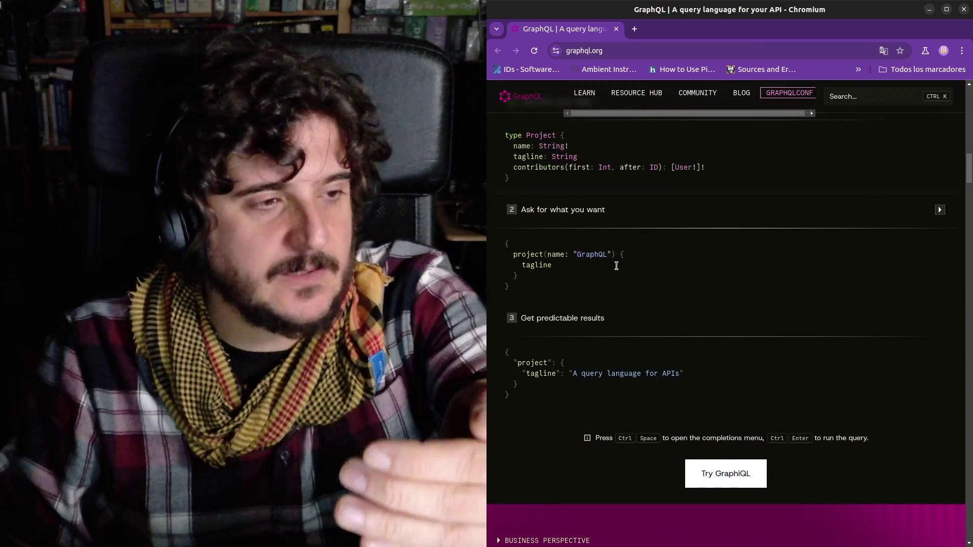
scroll(613, 273, down, 2)
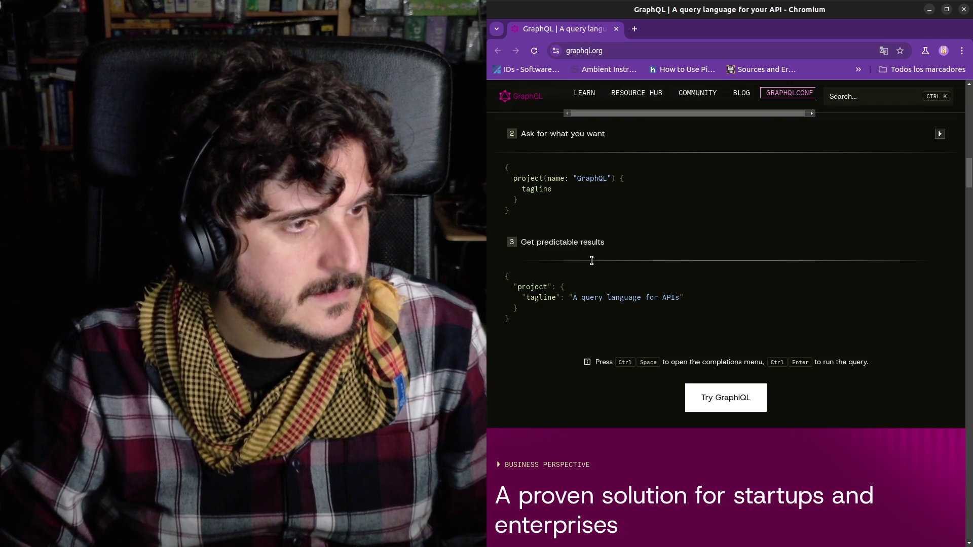
click(666, 51)
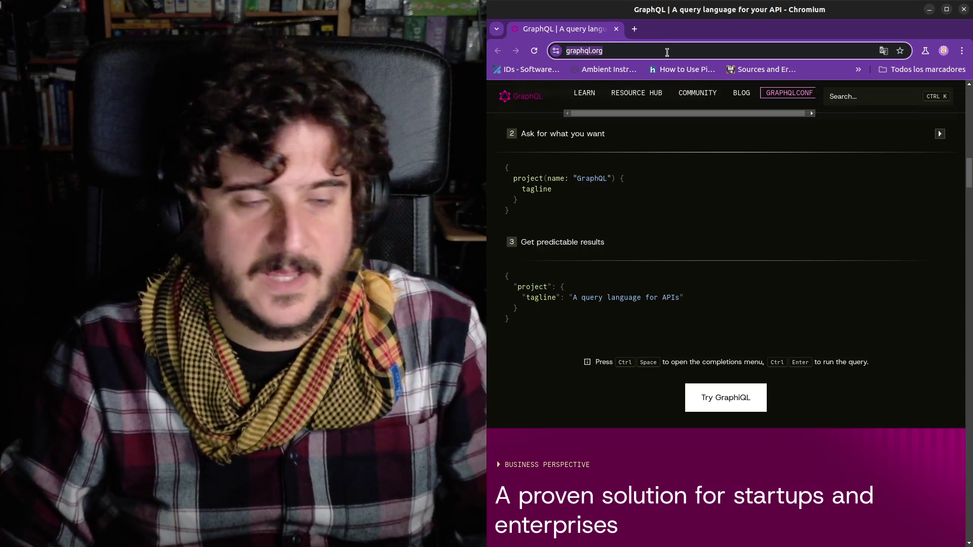
Search for 'opengl', visit the official OpenGL website, and return to the results.
text(opengl)
key(Return)
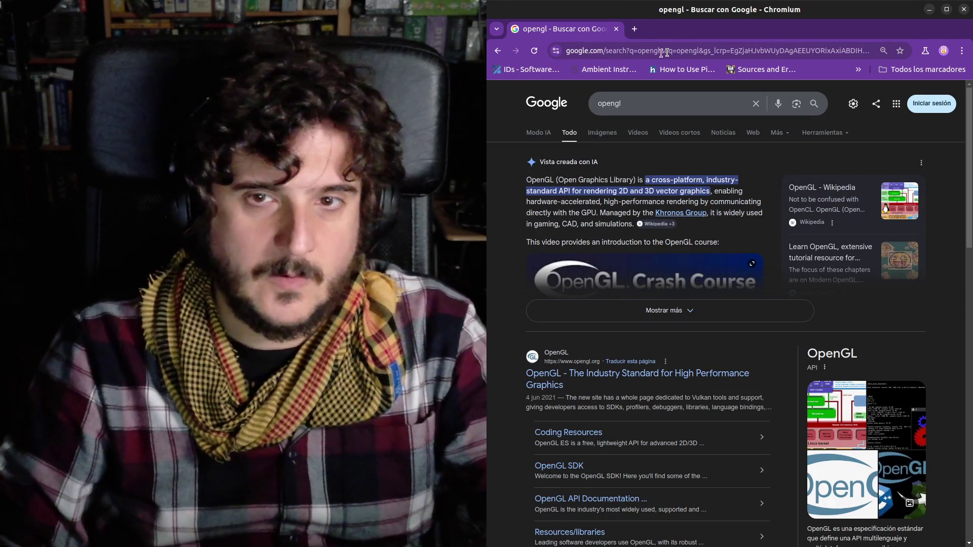
drag(583, 180, 625, 184)
scroll(623, 228, down, 2)
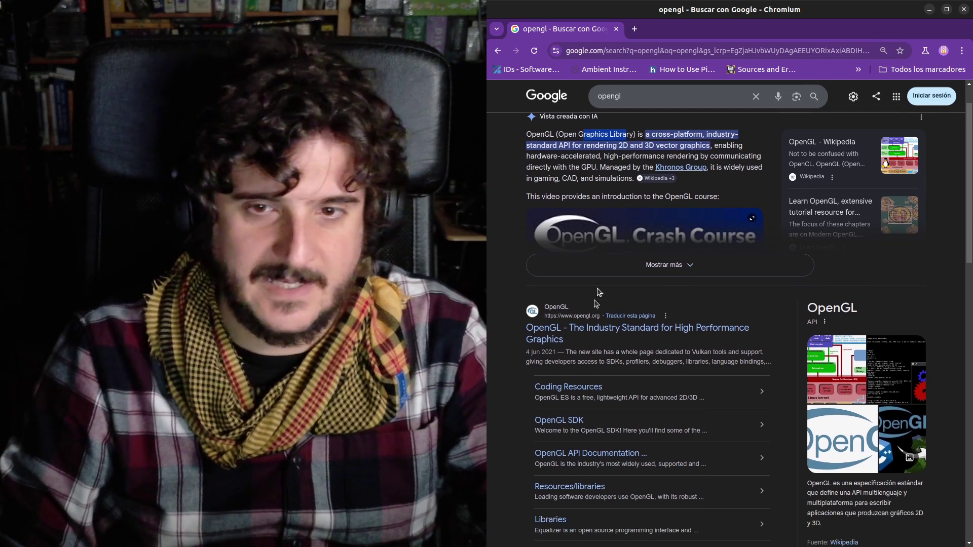
click(582, 334)
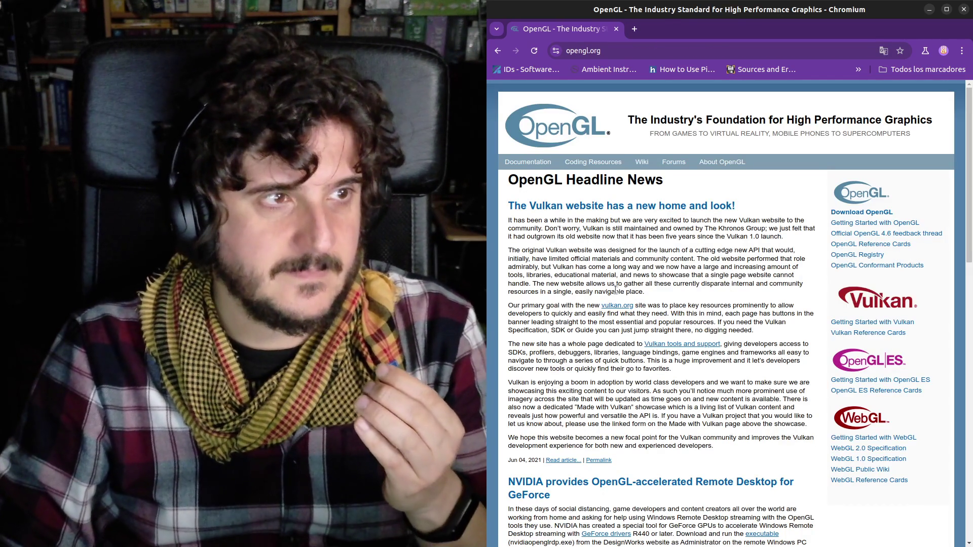
click(501, 52)
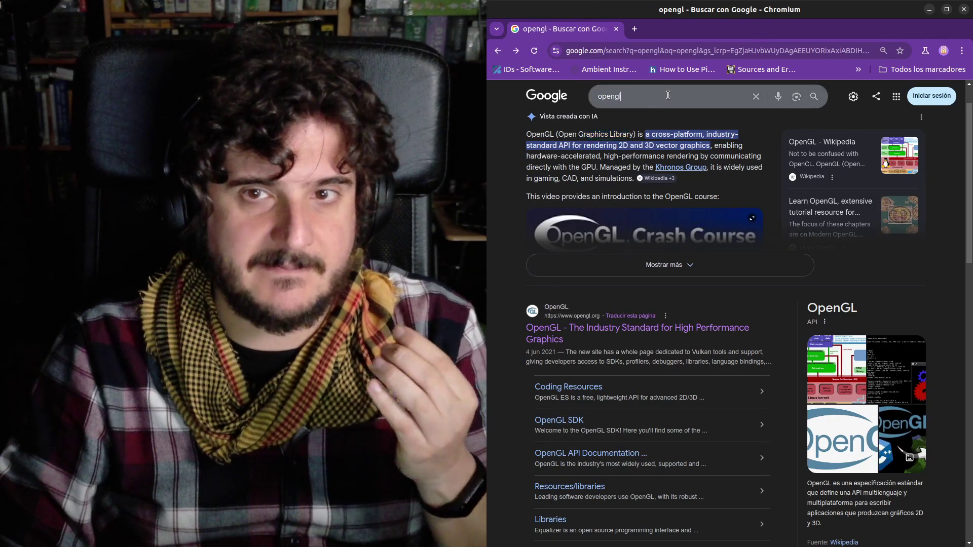
Search 'opengl sample', open the opengl.org GLUT examples, and view the abgr.c source.
click(667, 95)
text(sample)
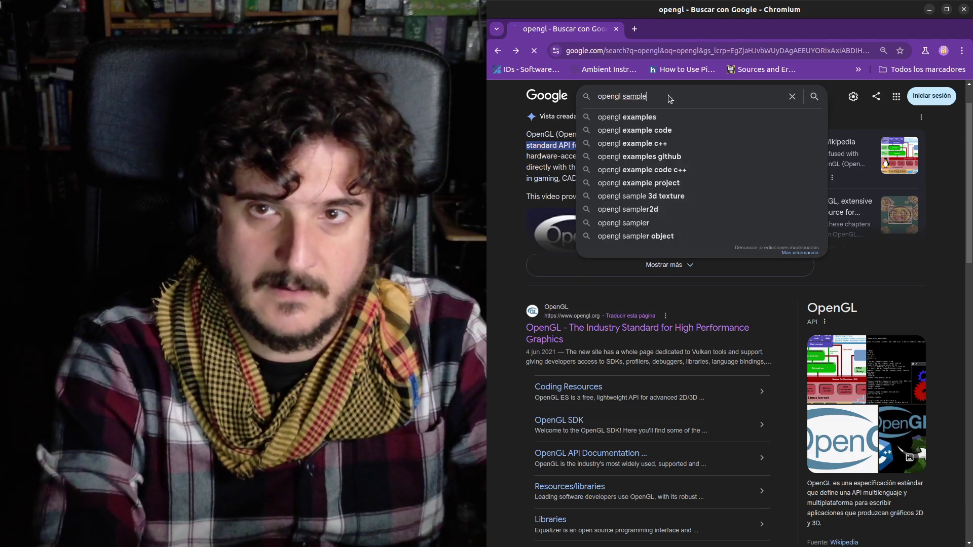
key(Return)
click(547, 181)
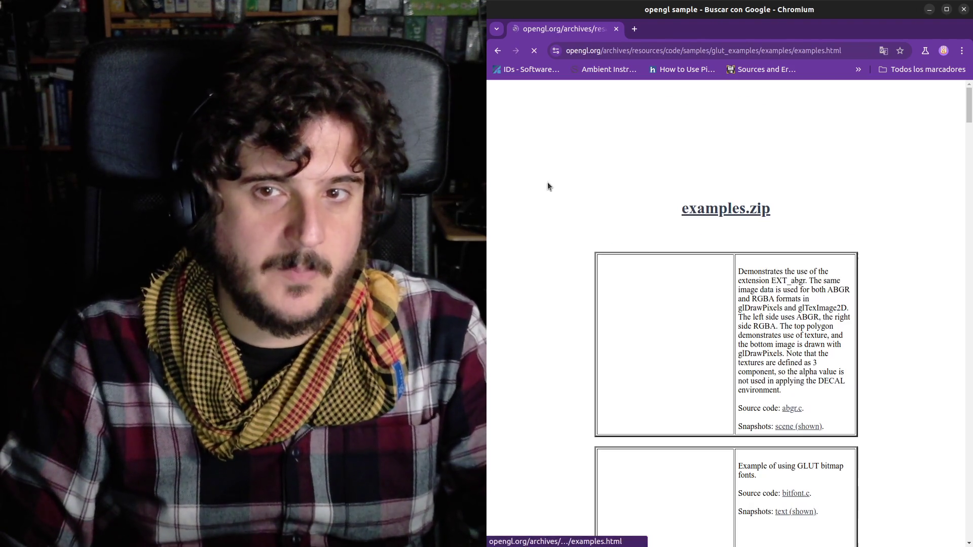
scroll(683, 285, down, 3)
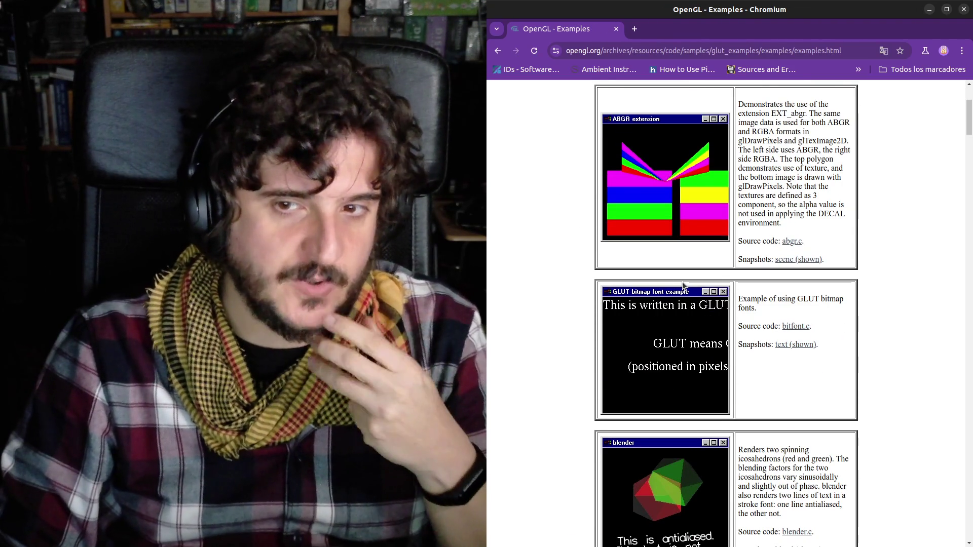
scroll(687, 291, up, 2)
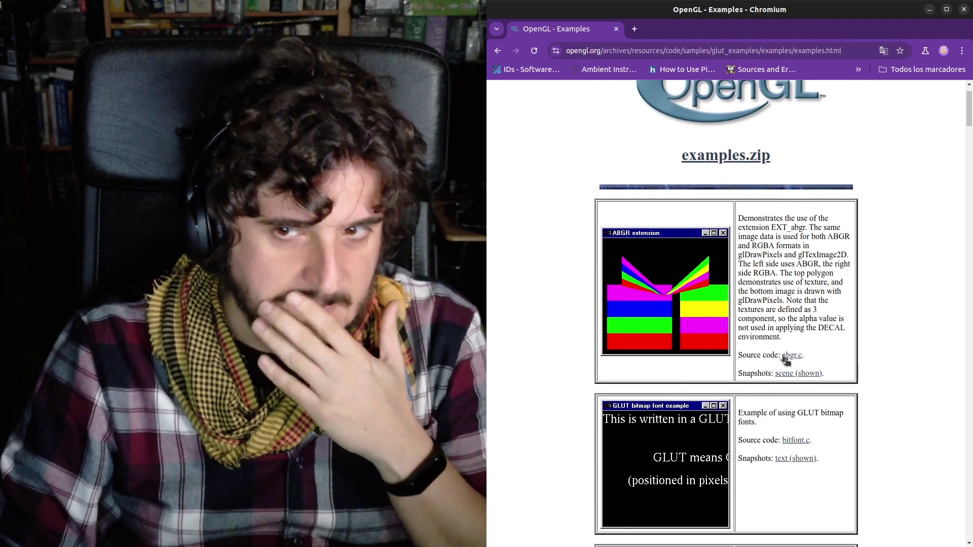
click(790, 356)
Zoom in on the abgr.c source and scroll down to TexFunc's textured polygon block.
scroll(789, 361, down, 10)
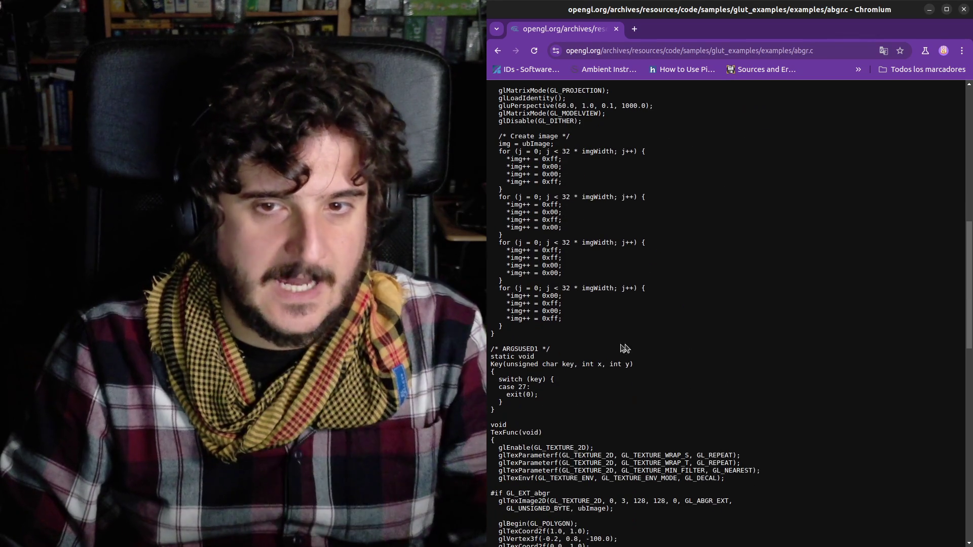
key(ctrl+plus)
key(ctrl+plus)
key(ctrl+plus)
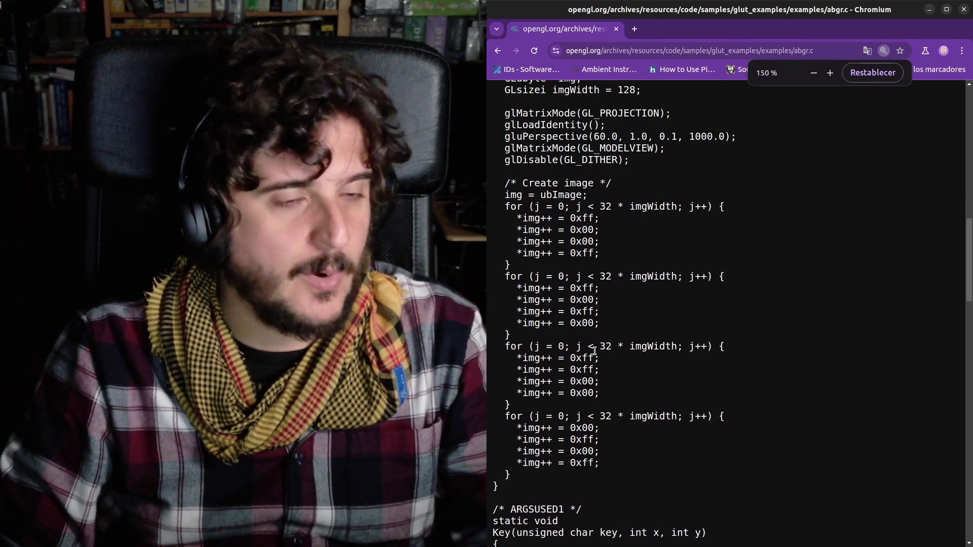
scroll(594, 351, down, 5)
scroll(595, 350, down, 6)
drag(524, 236, 601, 293)
click(601, 293)
Highlight the glBegin(GL_POLYGON) and glEnd() lines and the vertex calls between them.
mouse_move(508, 261)
mouse_down()
mouse_move(642, 249)
mouse_move(687, 273)
mouse_move(685, 265)
mouse_up()
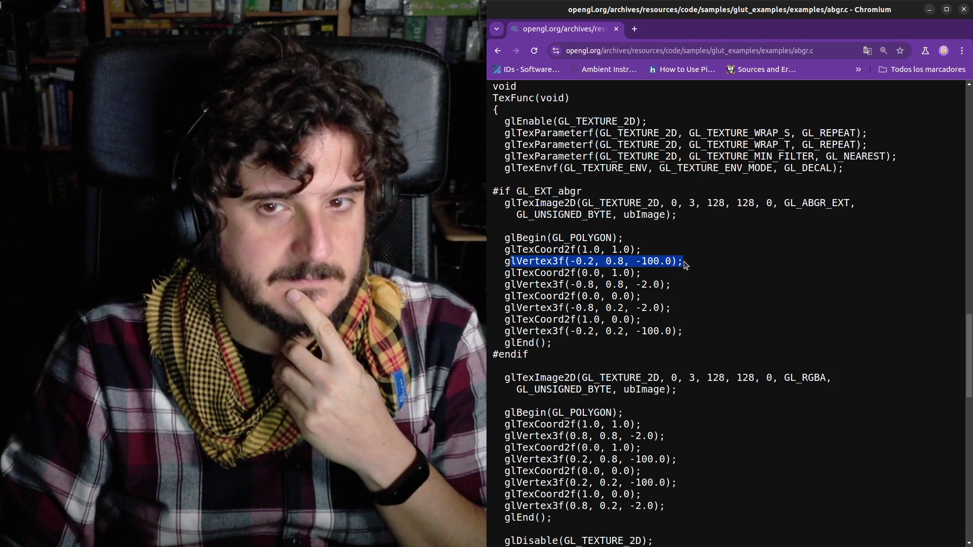
click(566, 249)
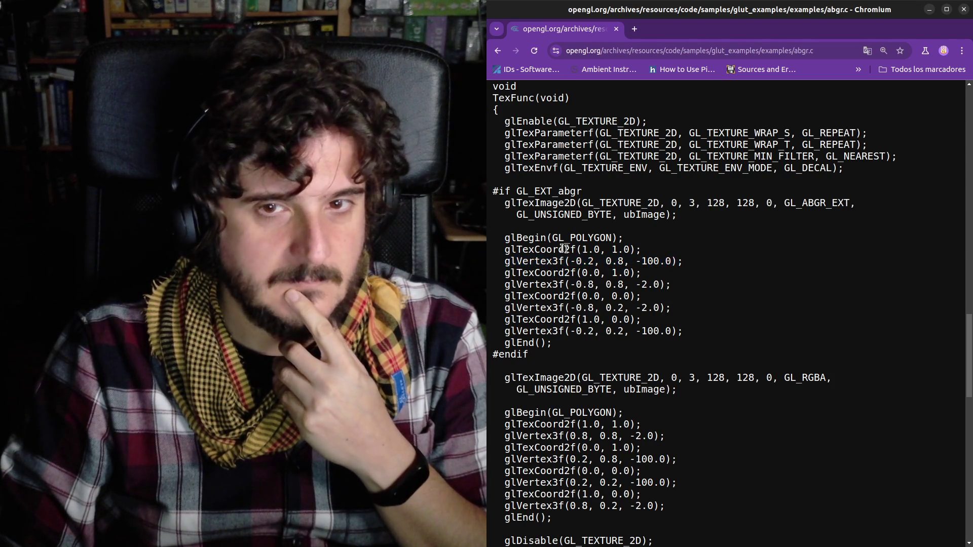
drag(503, 238, 644, 243)
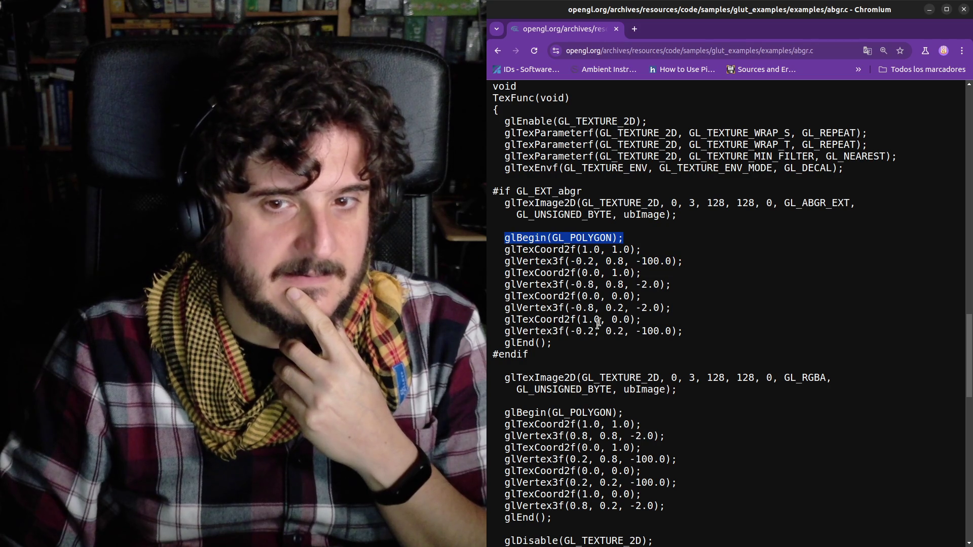
drag(500, 344, 588, 349)
drag(553, 249, 572, 323)
mouse_move(535, 238)
mouse_down()
mouse_move(558, 332)
mouse_move(575, 345)
mouse_up()
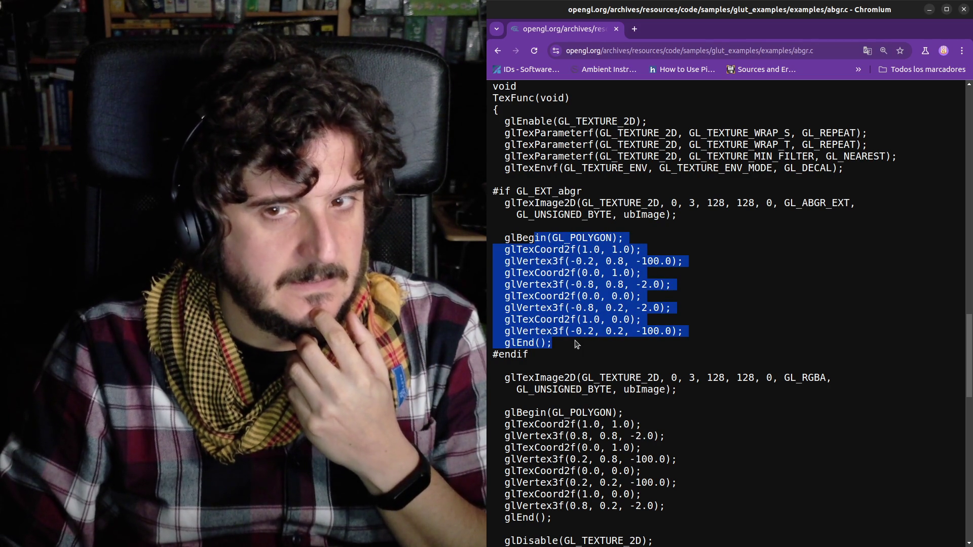
click(574, 337)
Highlight glTexCoord2f(1.0, 1.0) and its matching glVertex3f(-0.2, 0.8, -100.0) corner.
drag(503, 249, 637, 251)
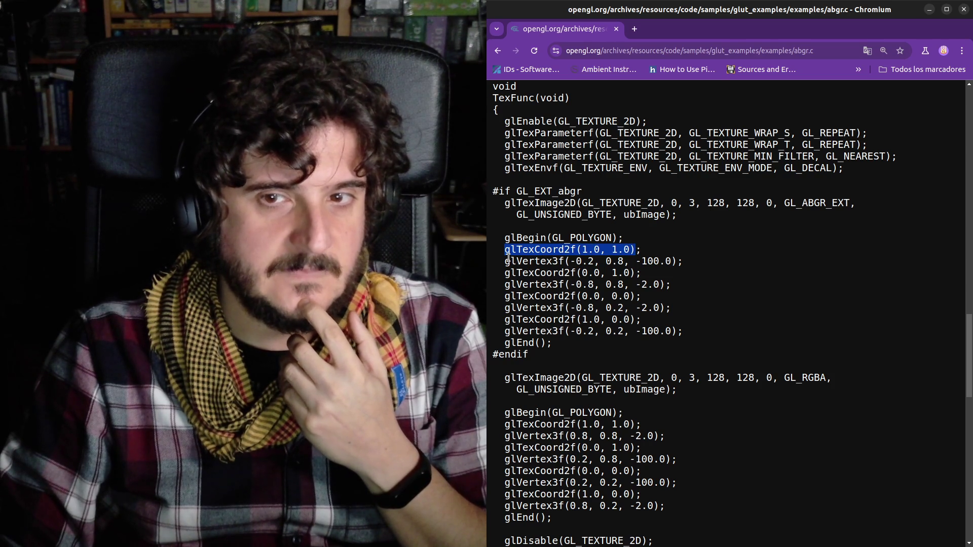
drag(511, 261, 681, 259)
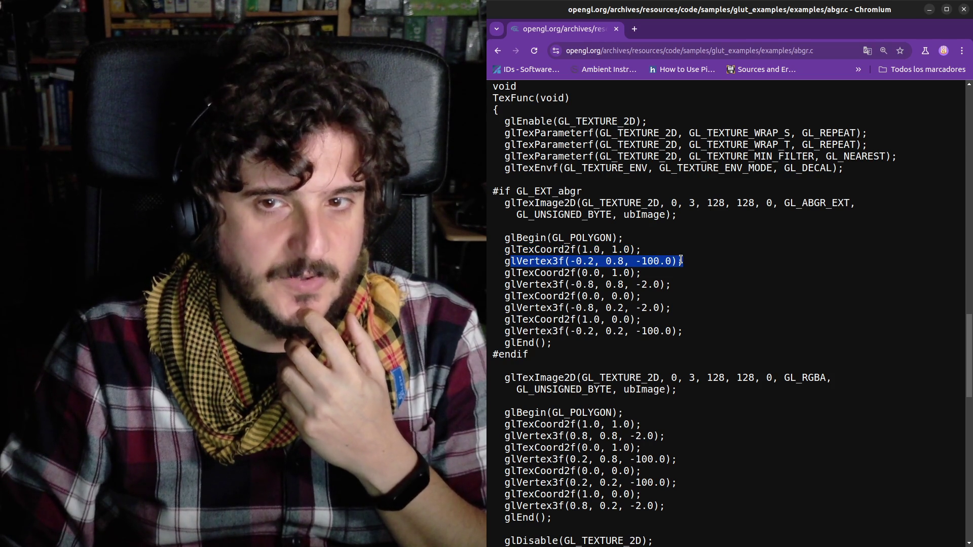
click(681, 260)
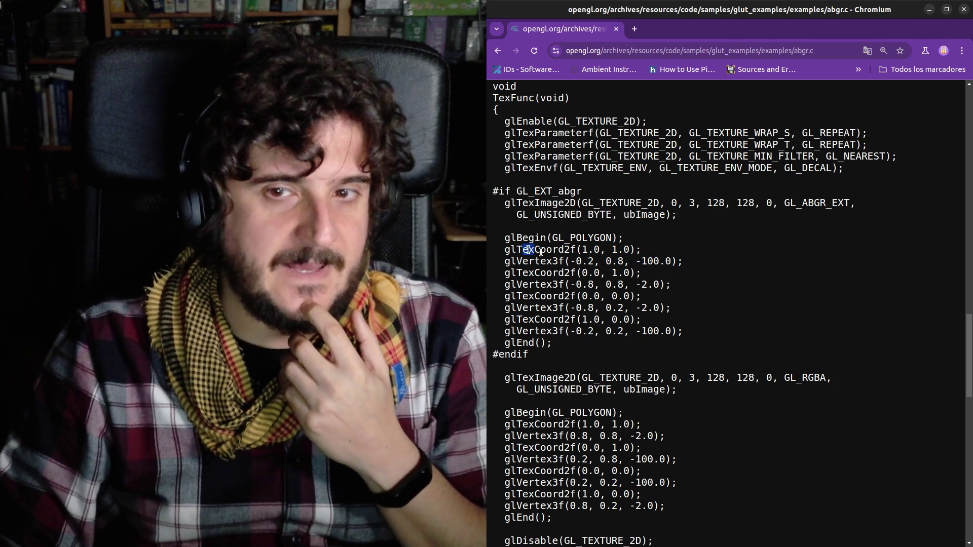
drag(522, 249, 658, 256)
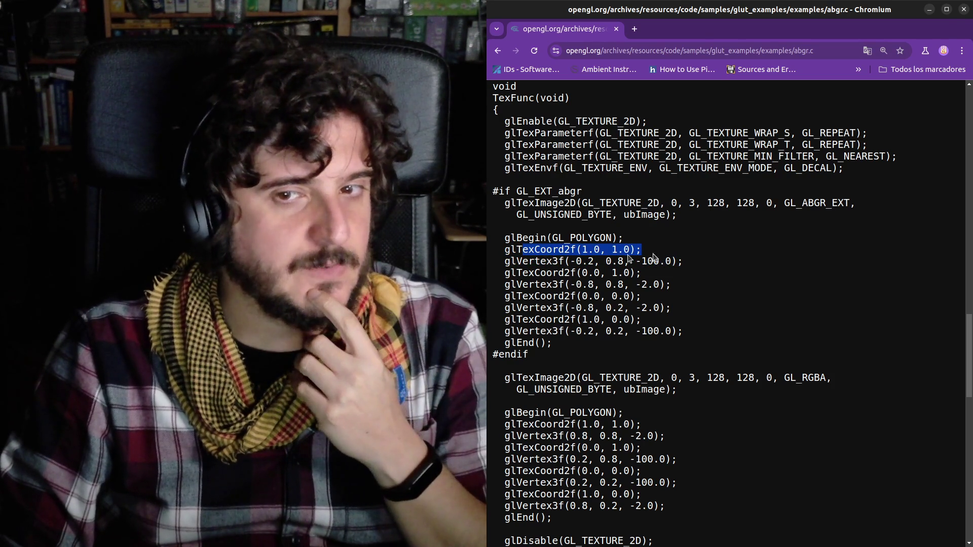
drag(516, 249, 659, 256)
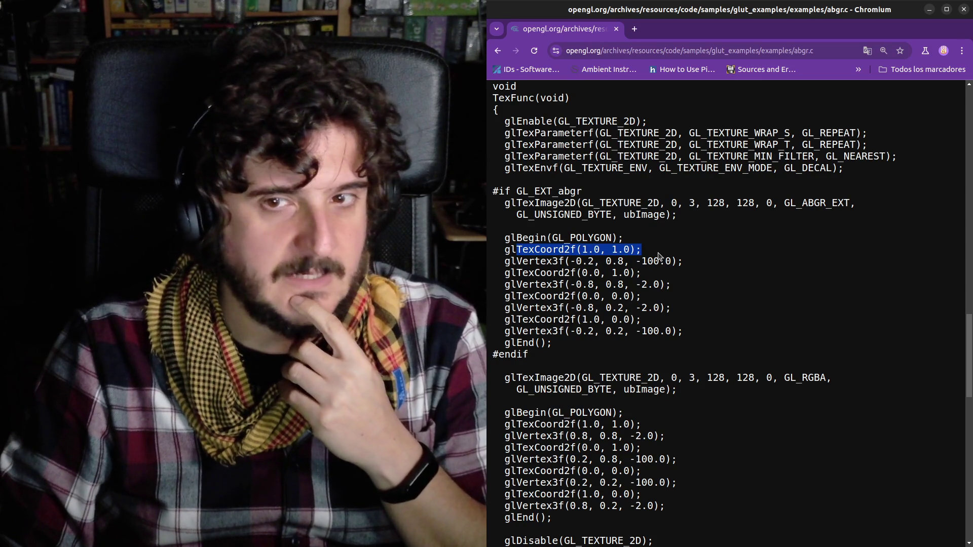
click(613, 250)
drag(582, 249, 636, 251)
drag(558, 261, 716, 260)
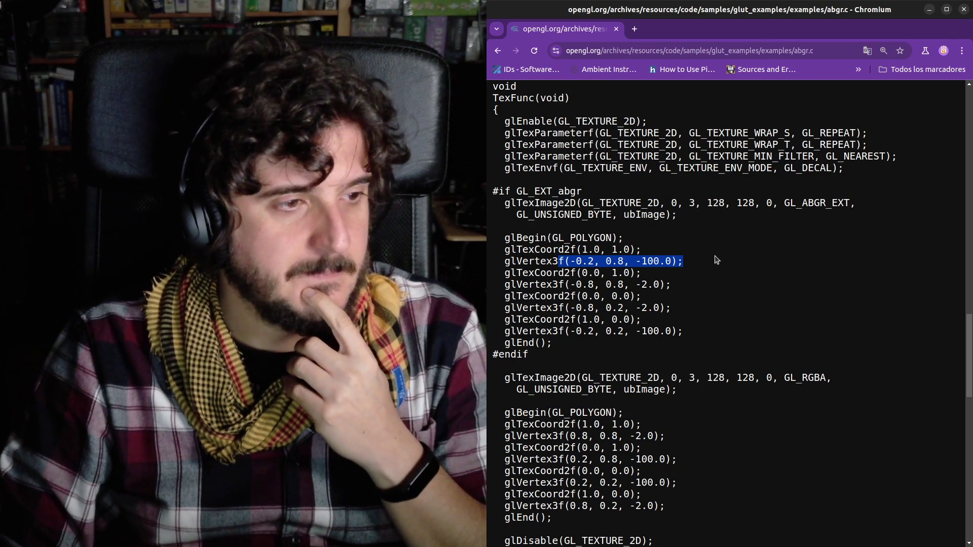
click(626, 262)
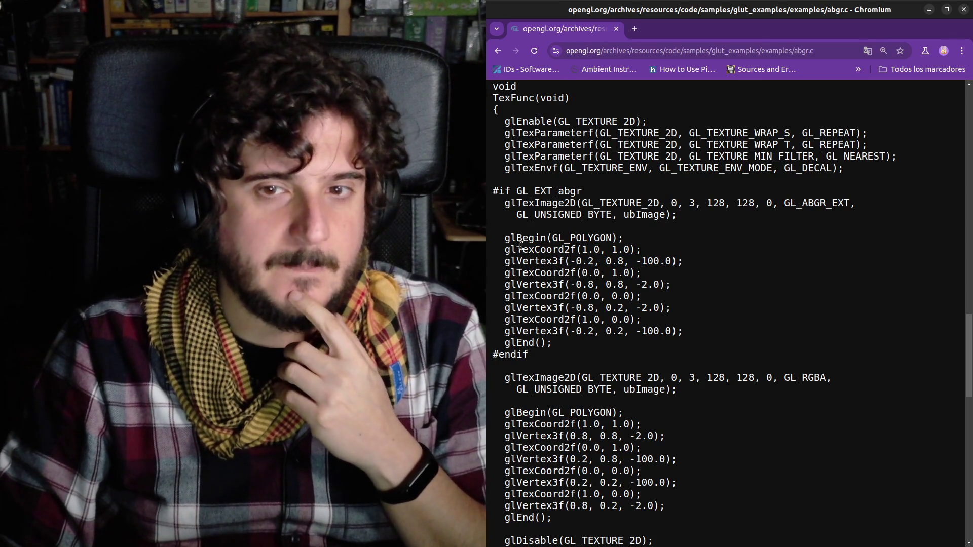
drag(507, 239, 581, 344)
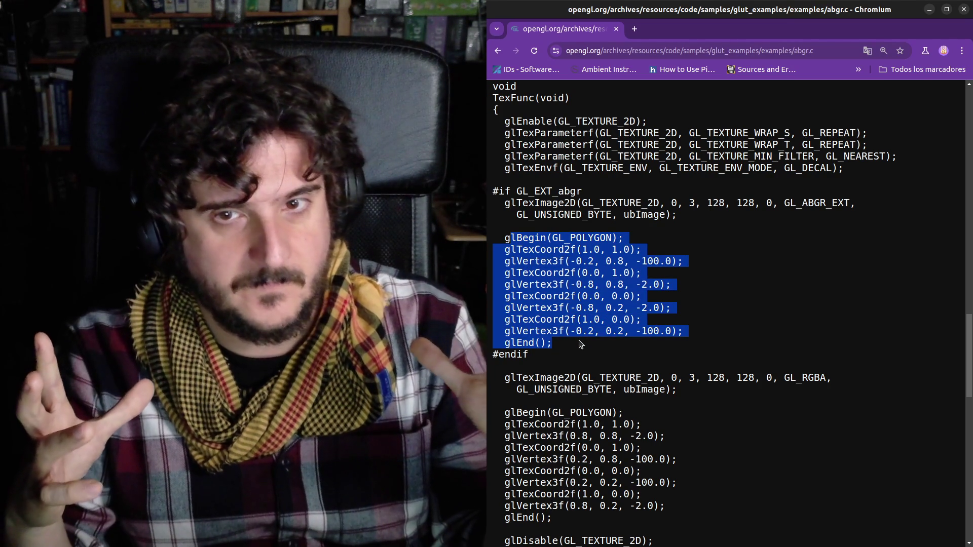
Pick out the glTexCoord2f and glVertex3f call names and the first texture coordinate value.
click(580, 344)
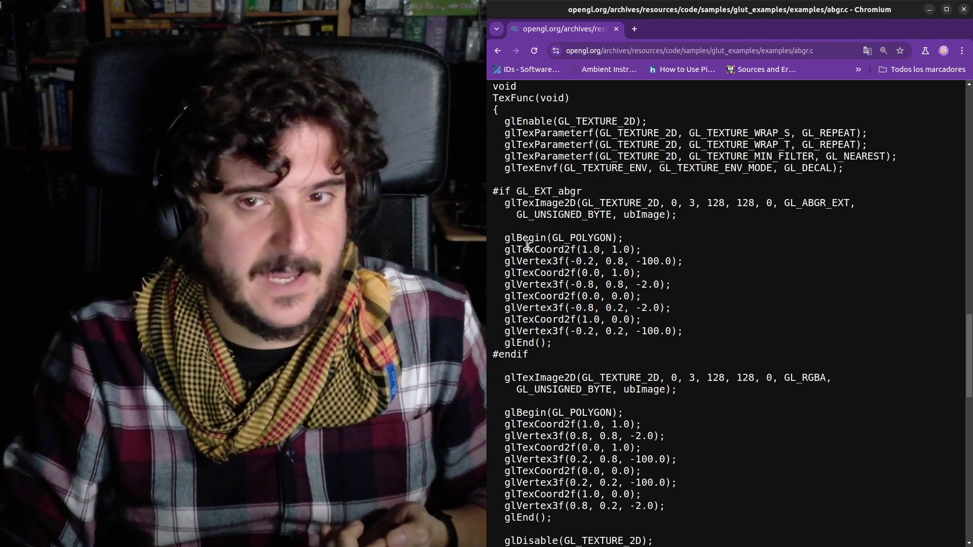
double_click(523, 238)
double_click(525, 248)
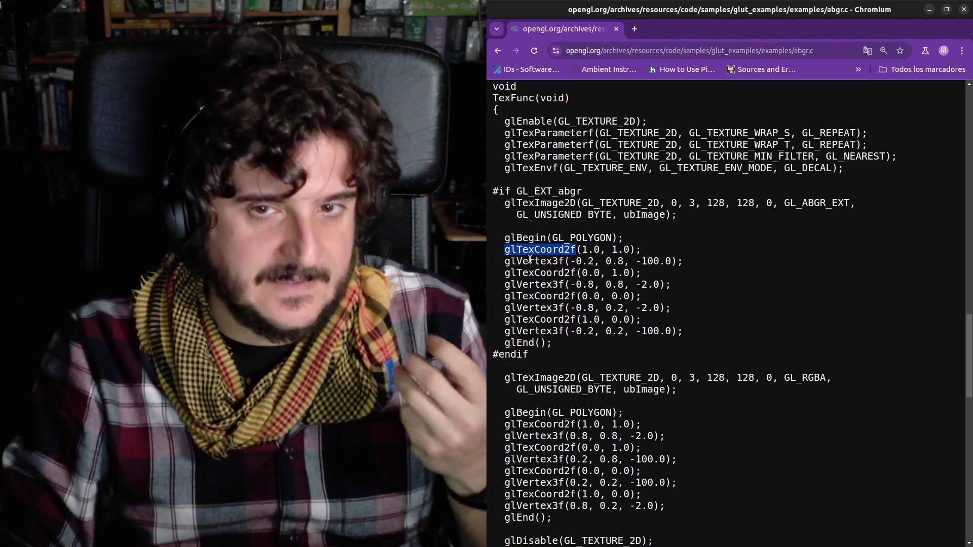
double_click(529, 260)
double_click(536, 273)
click(536, 259)
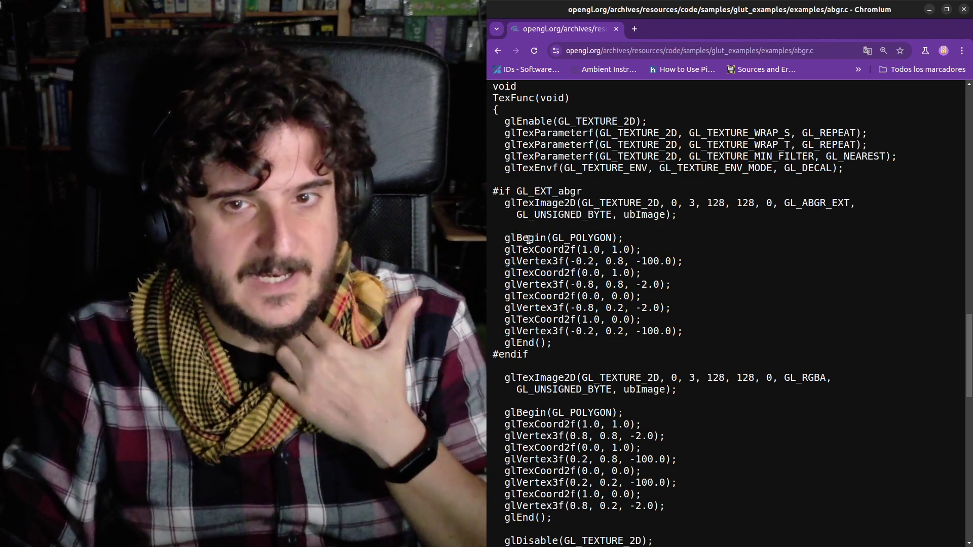
drag(506, 262, 539, 262)
click(561, 261)
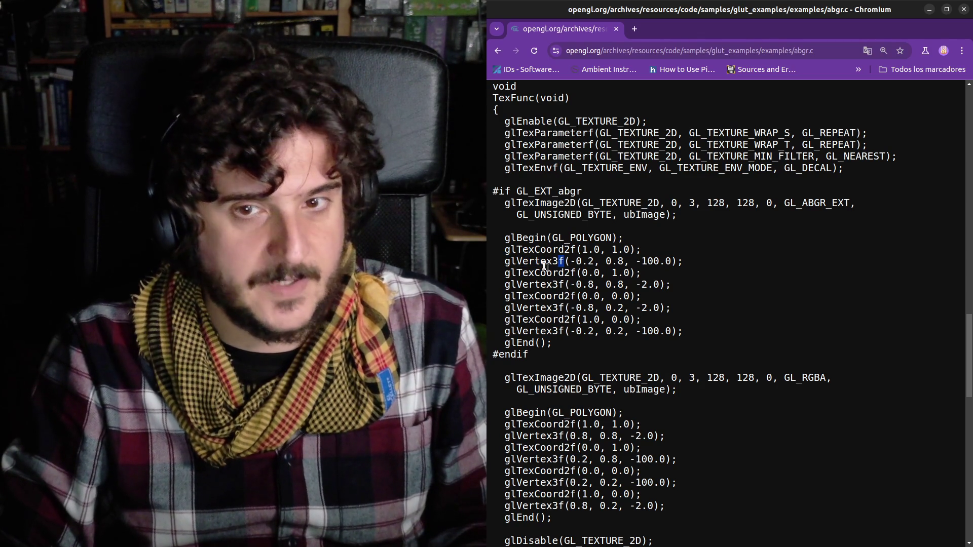
drag(507, 250, 526, 249)
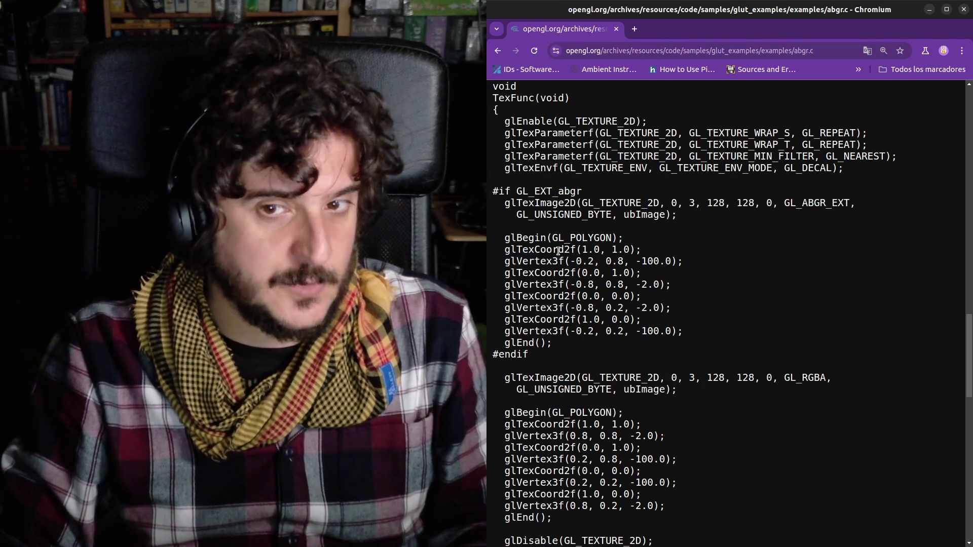
drag(584, 249, 607, 248)
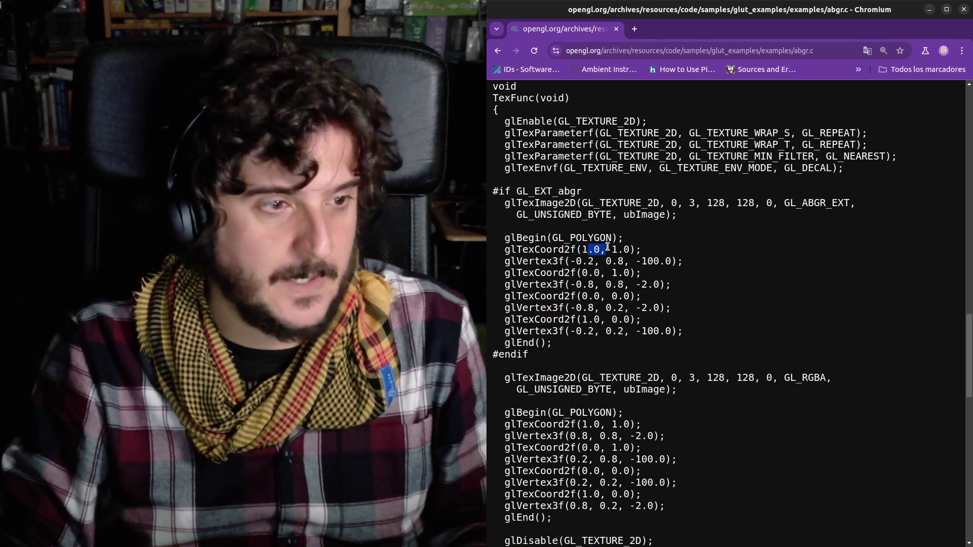
click(615, 247)
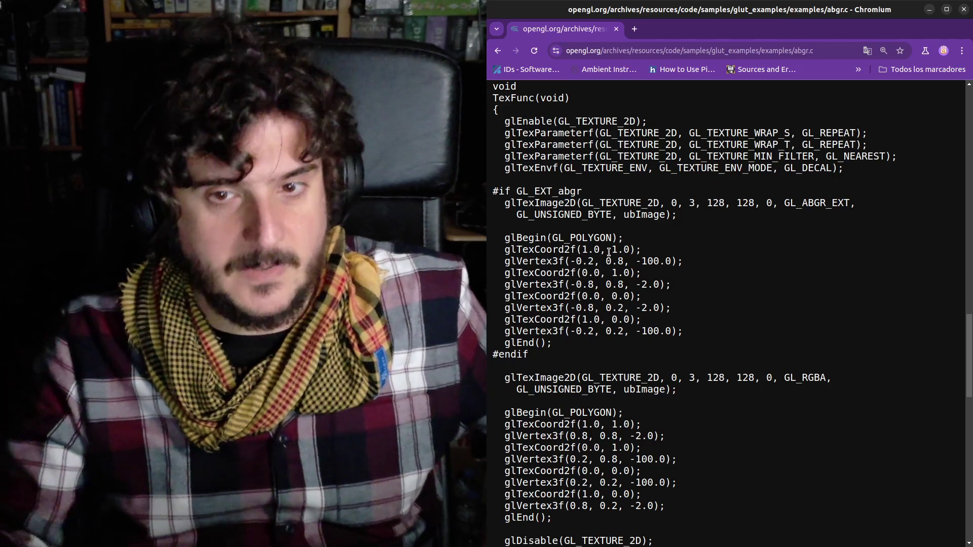
Highlight the polygon block from glTexImage2D through glEnd, then switch to the OpenGL Examples tab.
mouse_move(505, 235)
mouse_down()
mouse_move(608, 329)
mouse_move(607, 344)
mouse_up()
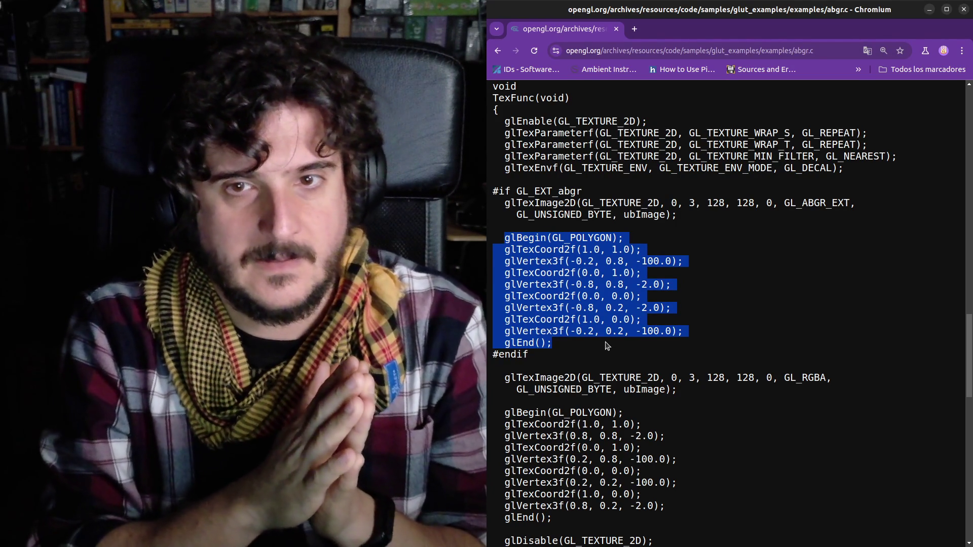
click(572, 260)
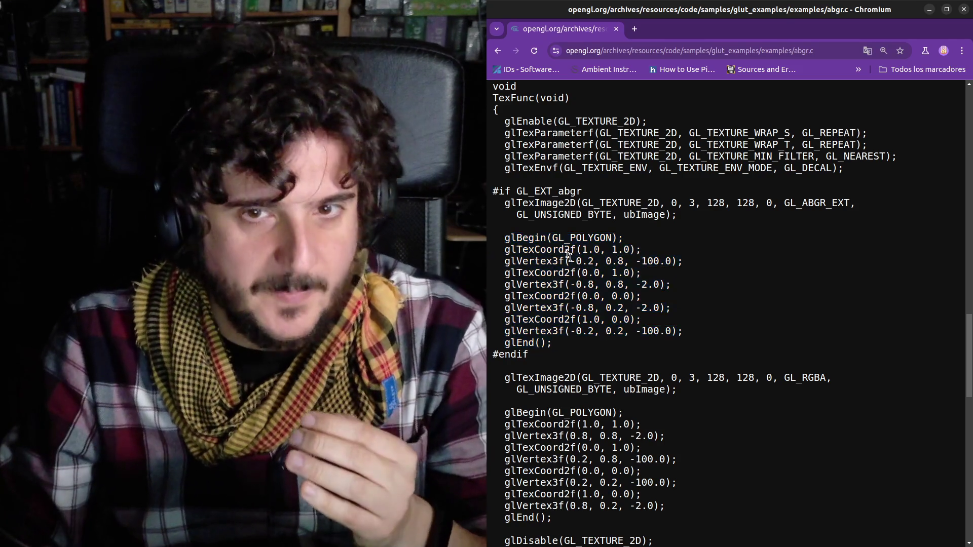
mouse_move(496, 203)
mouse_down()
mouse_move(673, 215)
mouse_move(573, 331)
mouse_move(577, 343)
mouse_up()
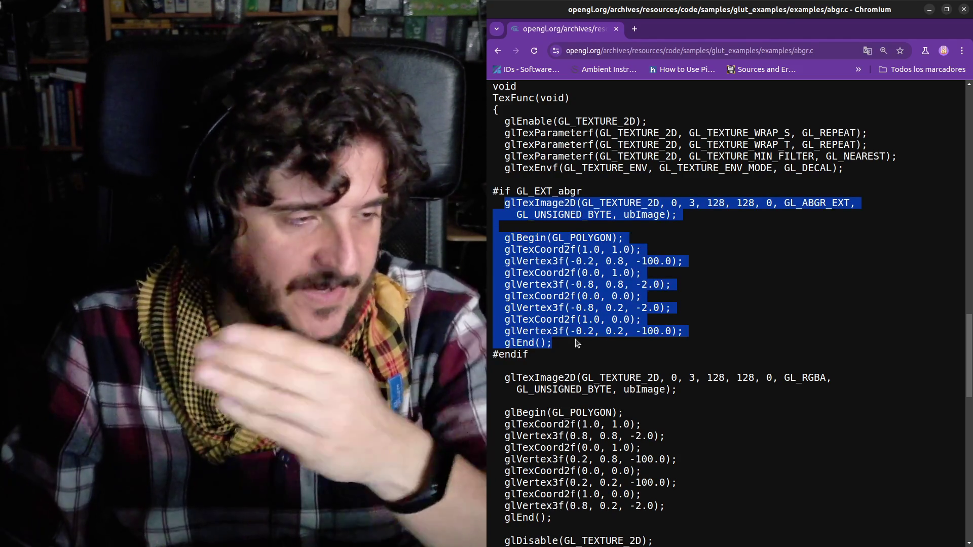
click(523, 215)
mouse_move(523, 215)
mouse_down()
mouse_move(593, 310)
mouse_move(599, 349)
mouse_up()
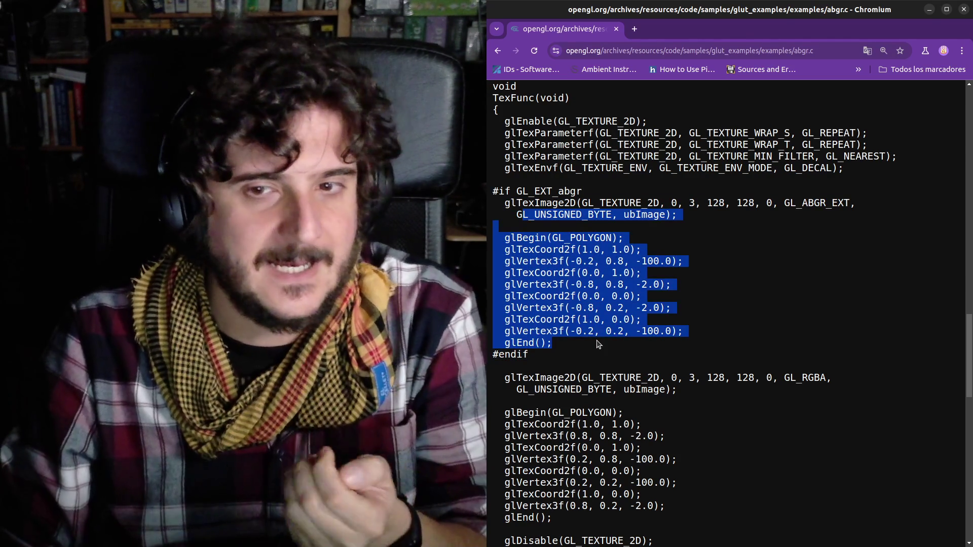
click(573, 308)
drag(517, 238, 574, 346)
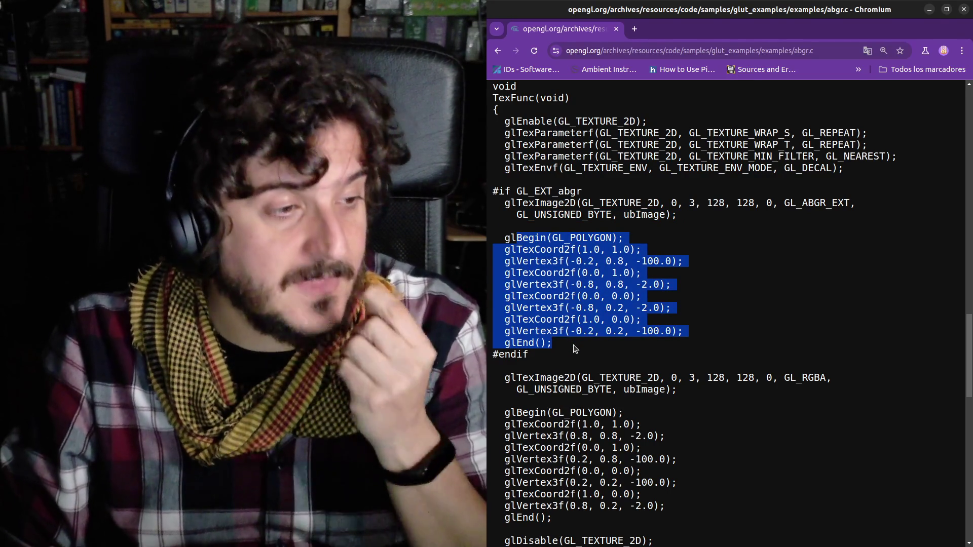
click(570, 318)
mouse_move(556, 260)
mouse_down()
mouse_move(702, 265)
mouse_move(544, 272)
mouse_move(664, 280)
mouse_up()
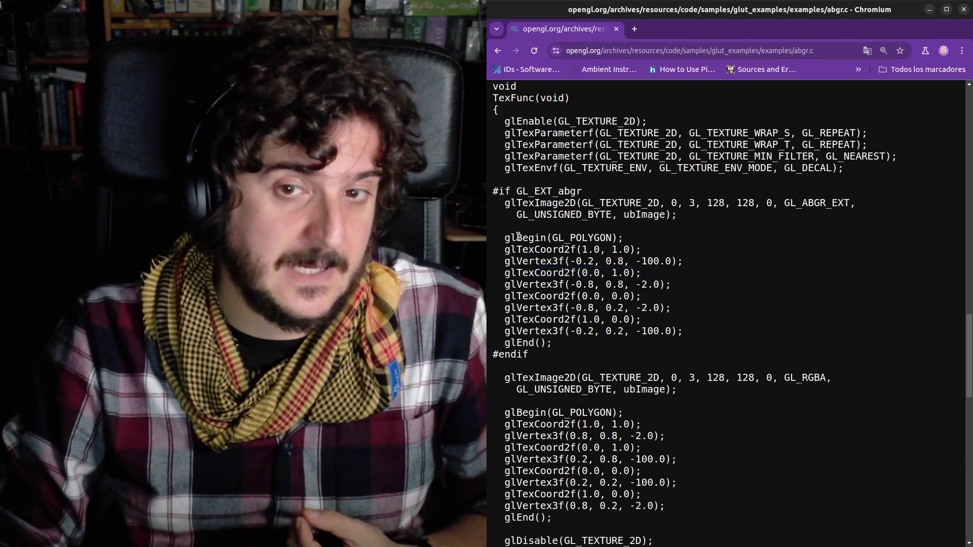
drag(517, 237, 576, 332)
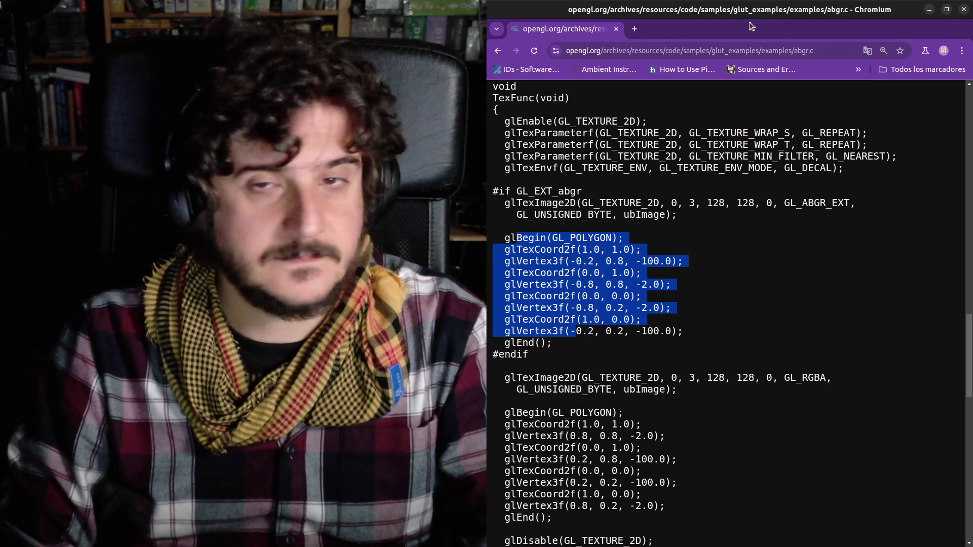
click(639, 33)
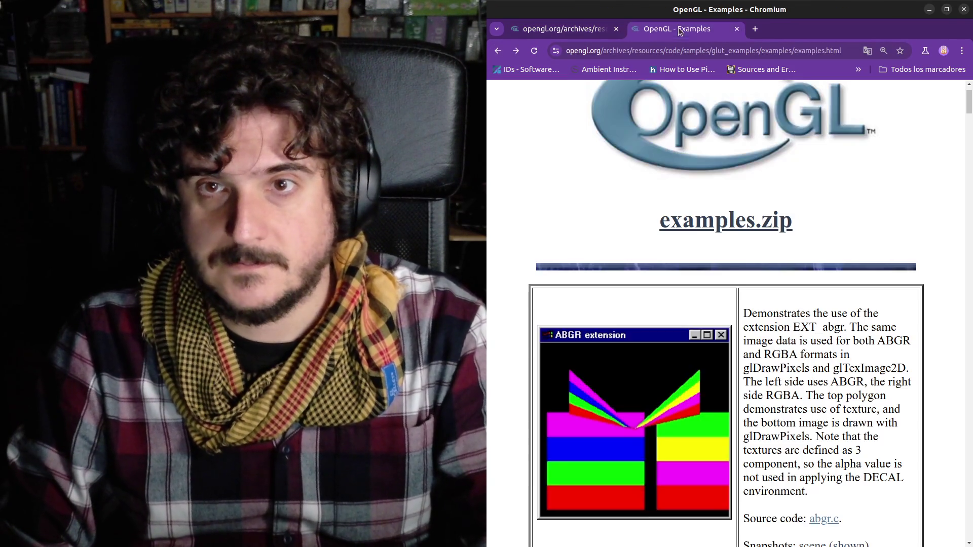
Return to the opengl sample search results and change the query to 'vulkan sample'.
click(501, 59)
click(499, 55)
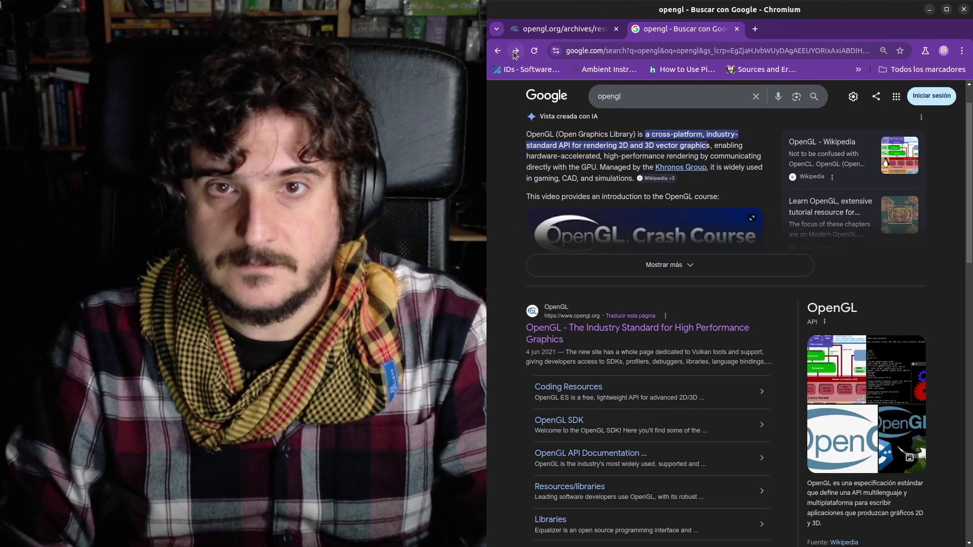
click(515, 50)
click(707, 107)
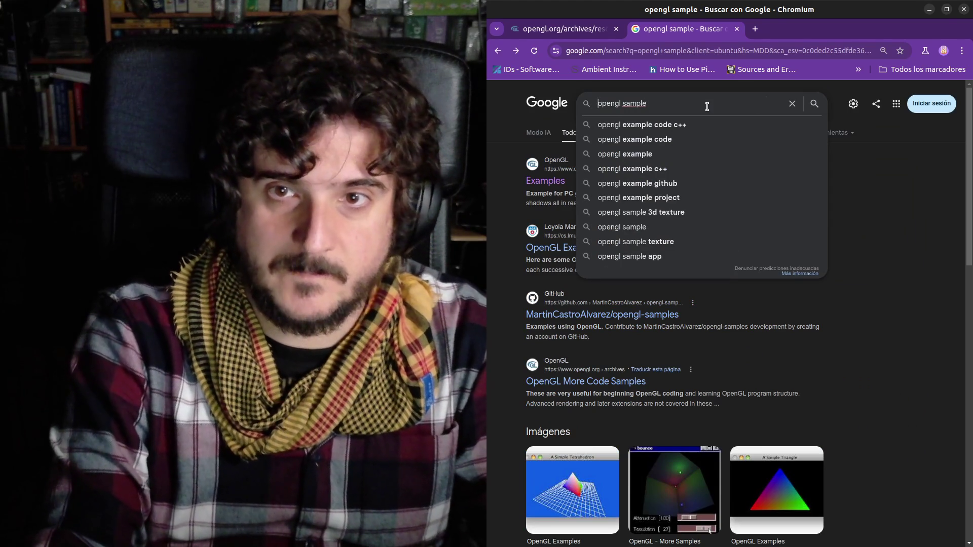
key(Home)
key(Delete)
key(Delete)
key(Delete)
text(vulkan)
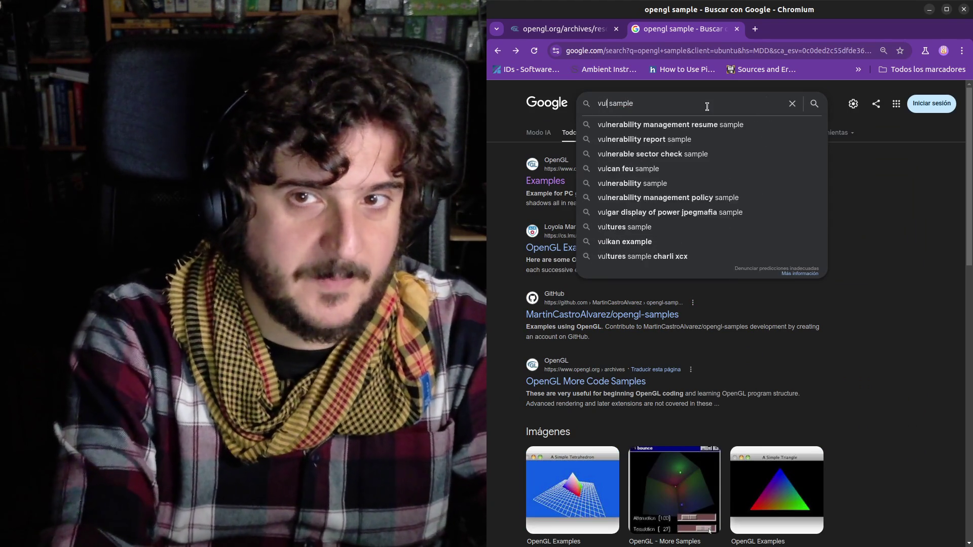
key(Return)
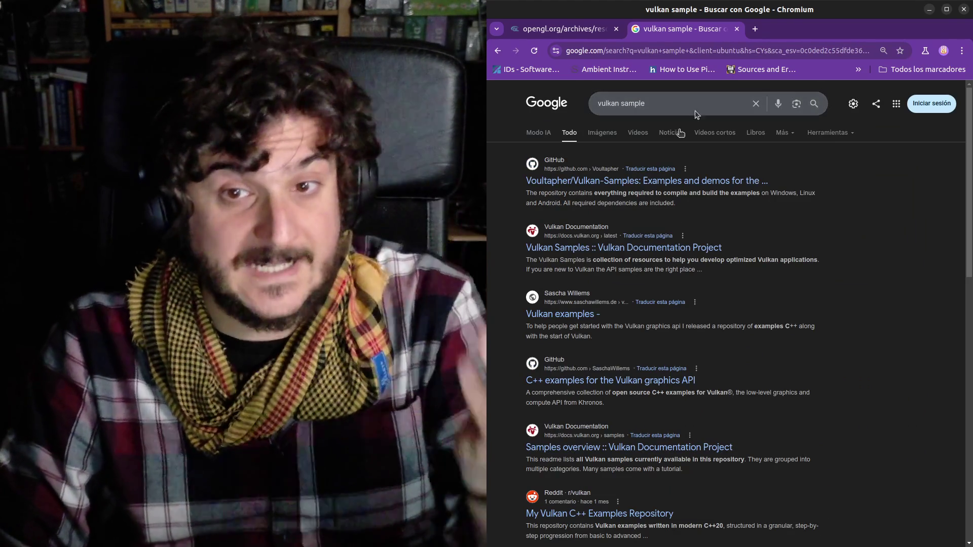
Open the Voultapher/Vulkan-Samples repository, then go back to the abgr.c code tab.
click(626, 186)
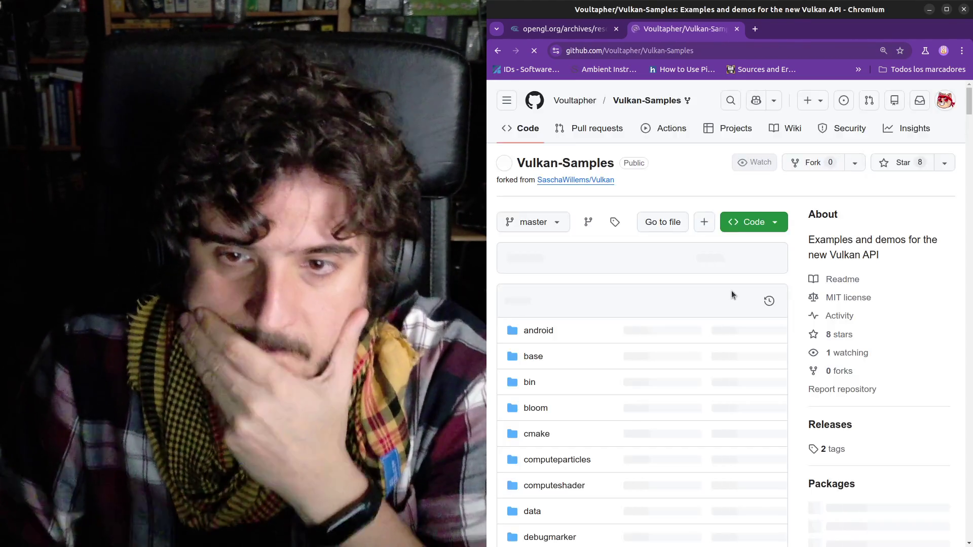
scroll(649, 303, down, 3)
scroll(649, 303, down, 1)
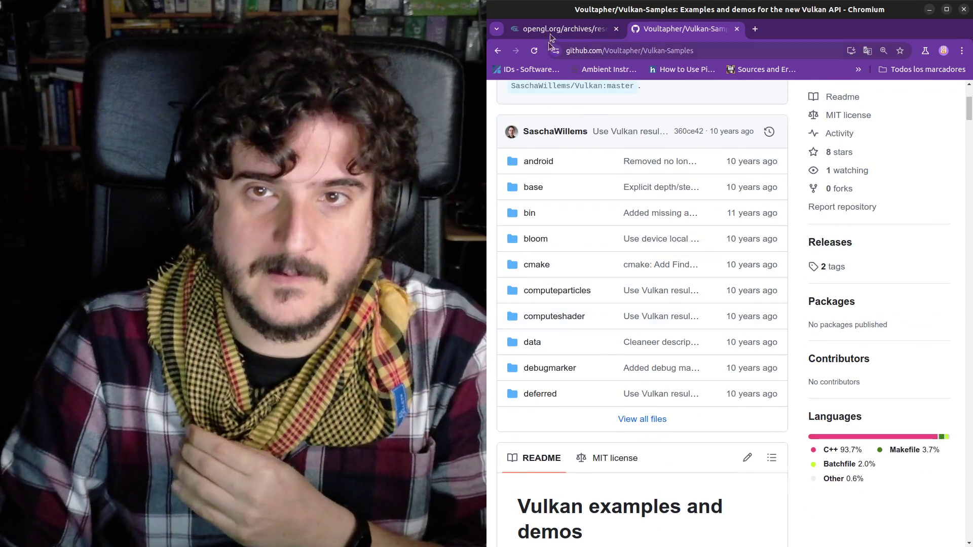
click(552, 28)
scroll(545, 309, up, 6)
scroll(547, 319, down, 10)
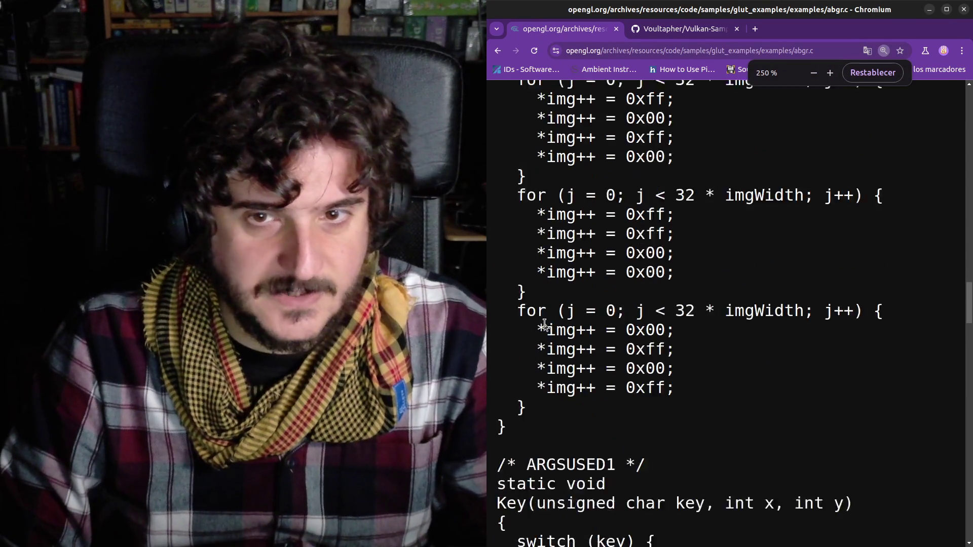
Highlight the texture coordinate and vertex lines, including the first vertex's 0.8 value.
scroll(550, 327, down, 3)
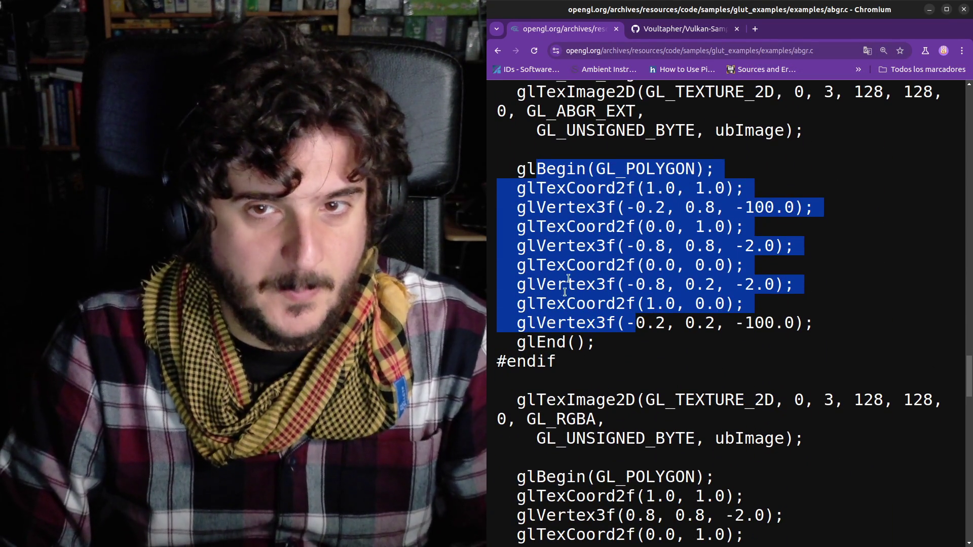
click(550, 226)
mouse_move(537, 188)
mouse_down()
mouse_move(597, 208)
mouse_move(631, 304)
mouse_move(694, 320)
mouse_up()
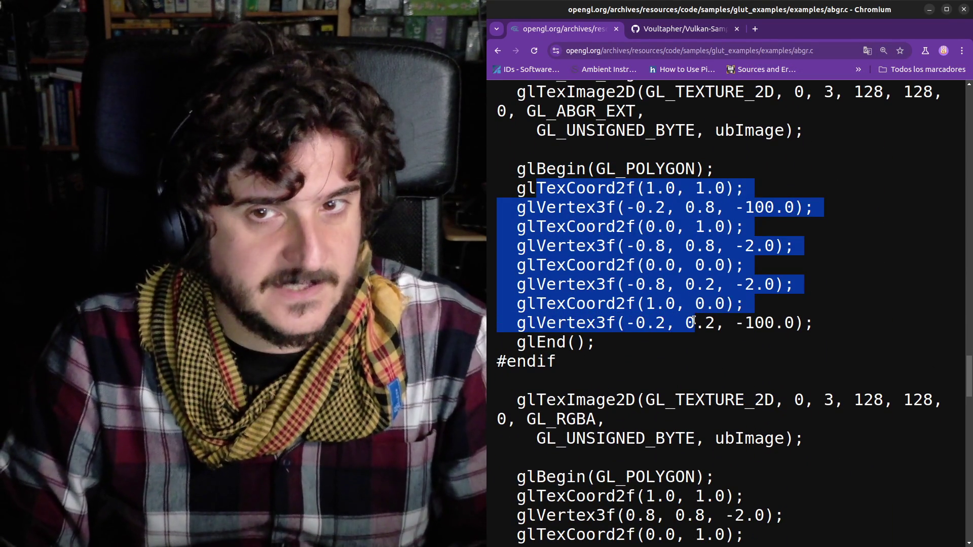
click(693, 320)
drag(557, 208, 717, 209)
click(643, 204)
click(722, 209)
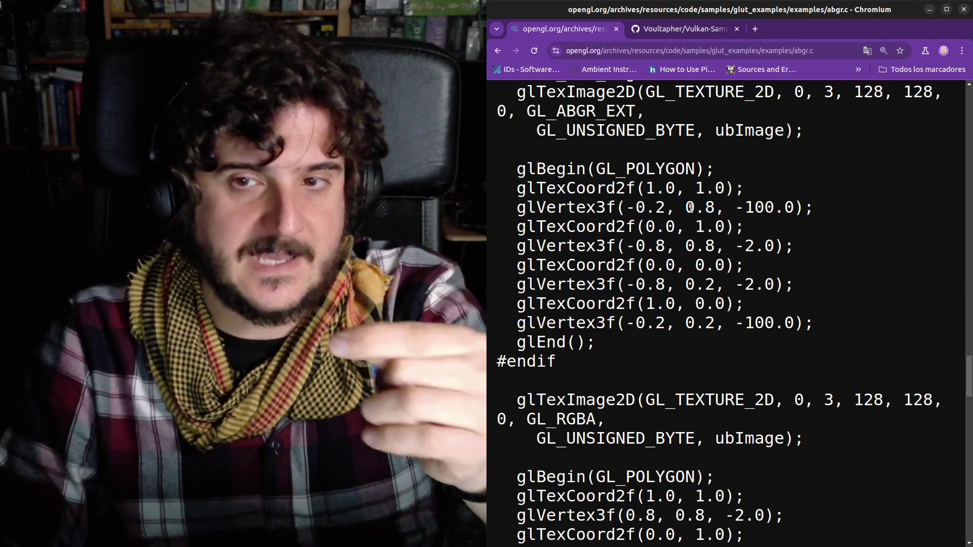
drag(556, 188, 713, 188)
click(711, 189)
Highlight GL_POLYGON, glBegin and glEnd, then switch to the Vulkan-Samples repository tab.
drag(597, 168, 667, 169)
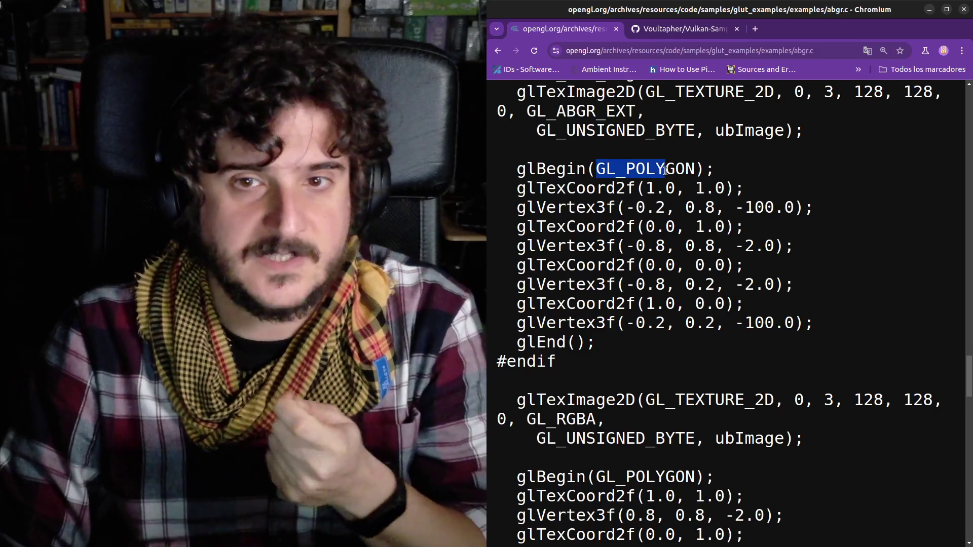
drag(527, 169, 547, 169)
drag(537, 342, 577, 342)
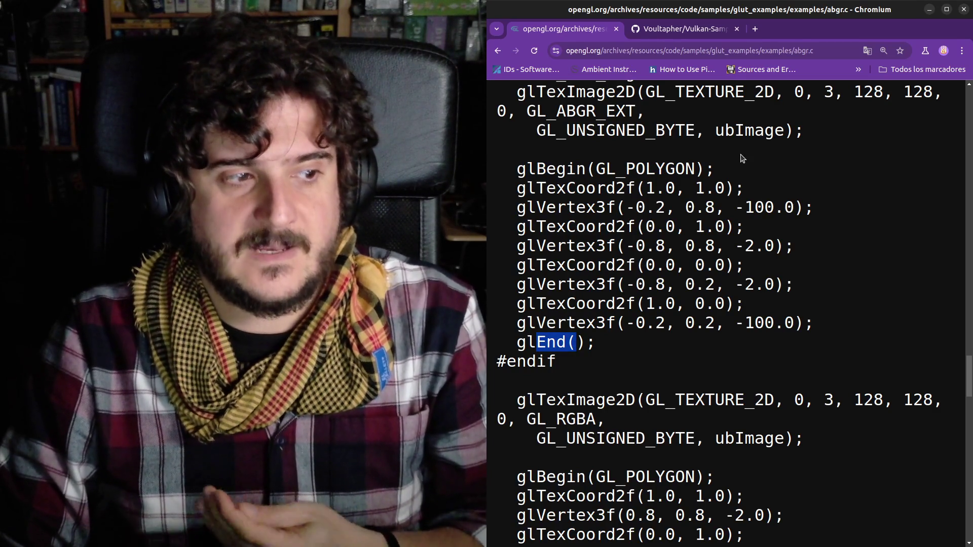
click(708, 35)
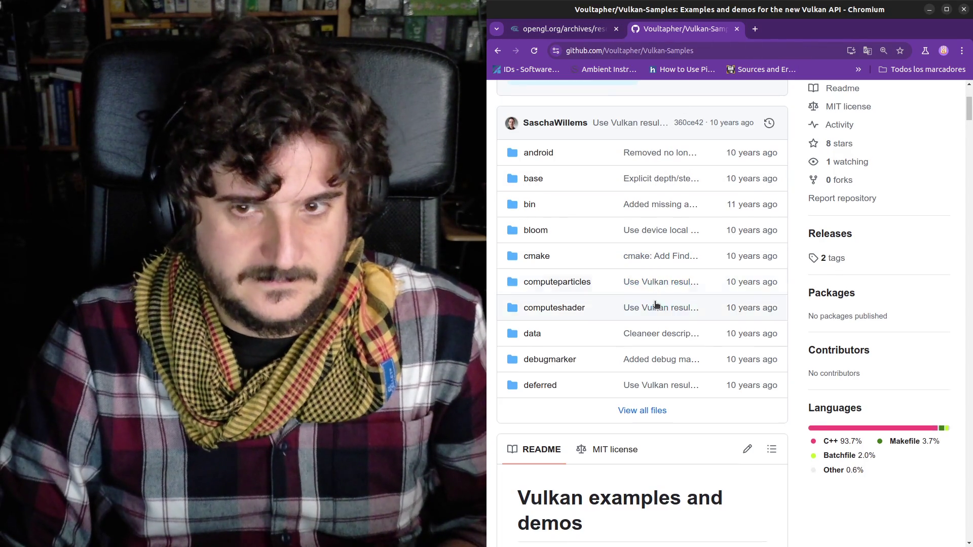
Show the Vulkan-Samples repository's complete file list and open the triangle folder.
scroll(655, 303, down, 10)
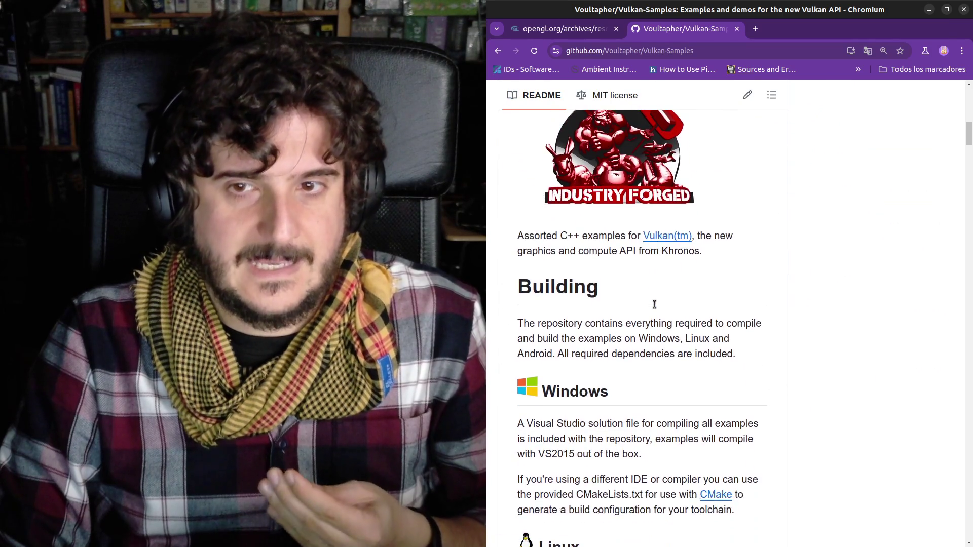
scroll(655, 304, down, 5)
scroll(654, 308, up, 15)
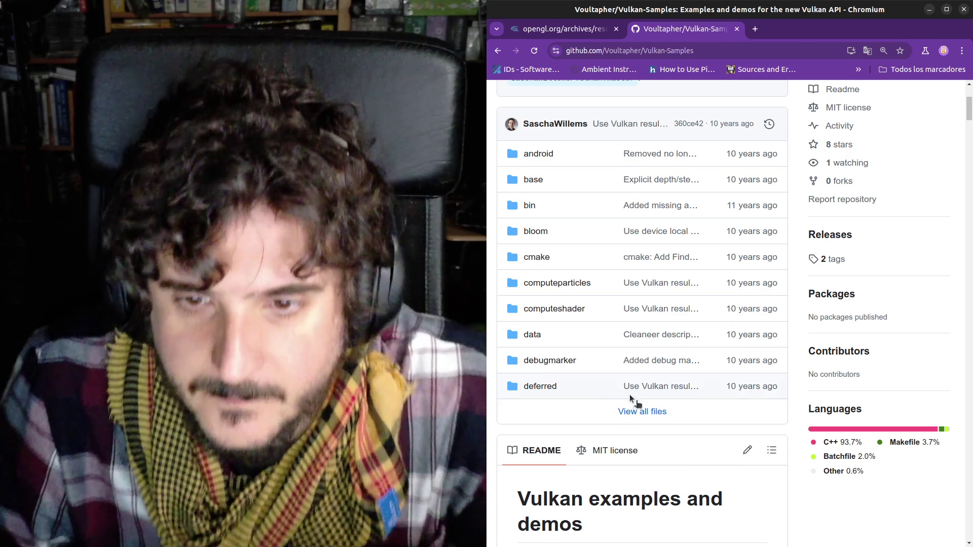
click(639, 412)
scroll(628, 379, down, 7)
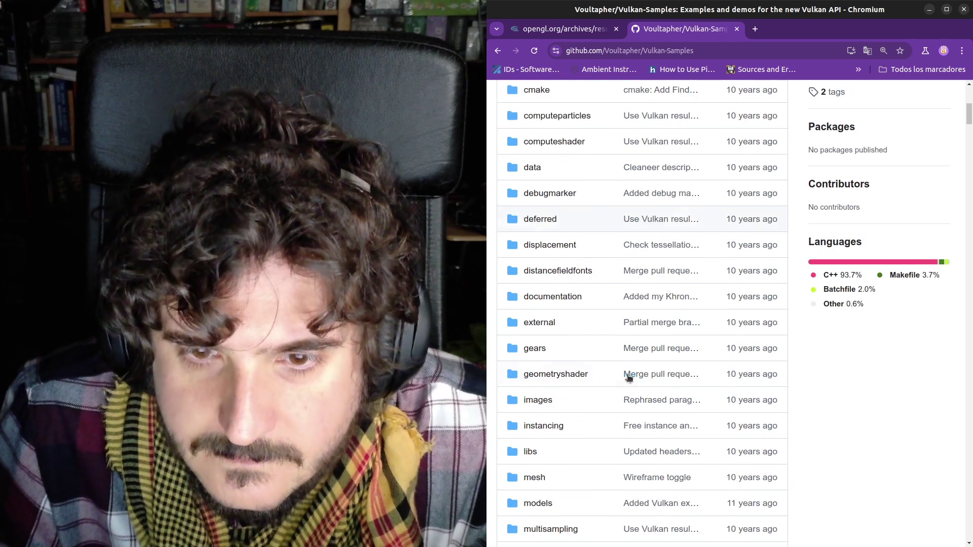
scroll(628, 377, down, 8)
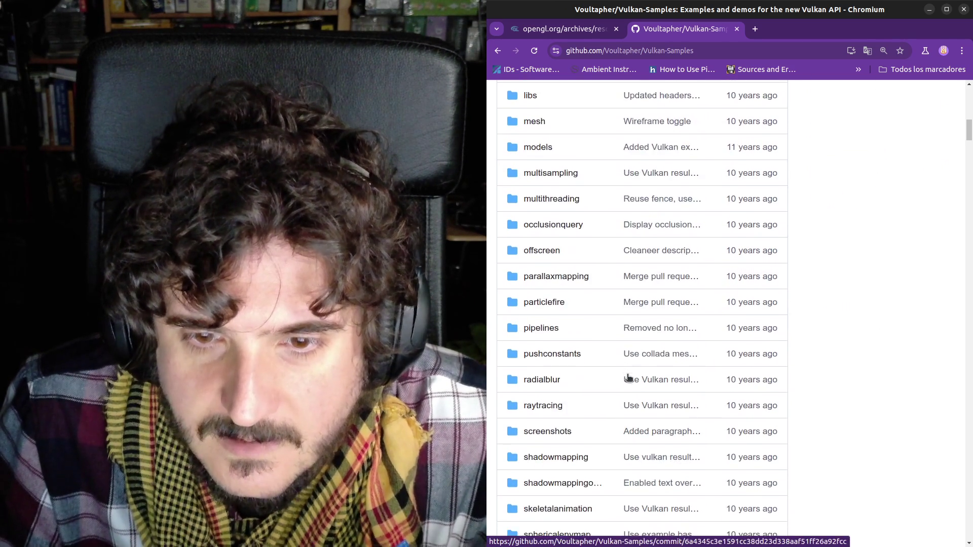
scroll(626, 380, down, 1)
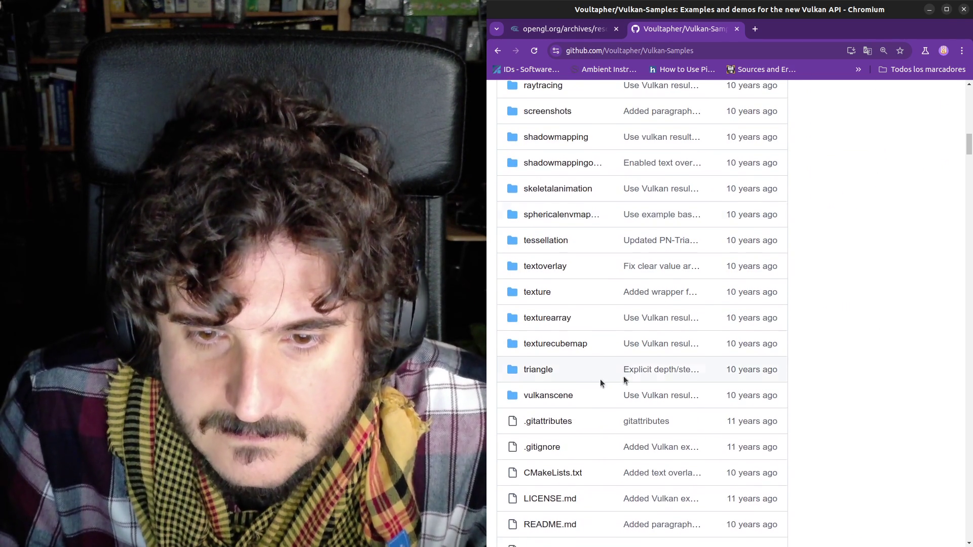
click(545, 369)
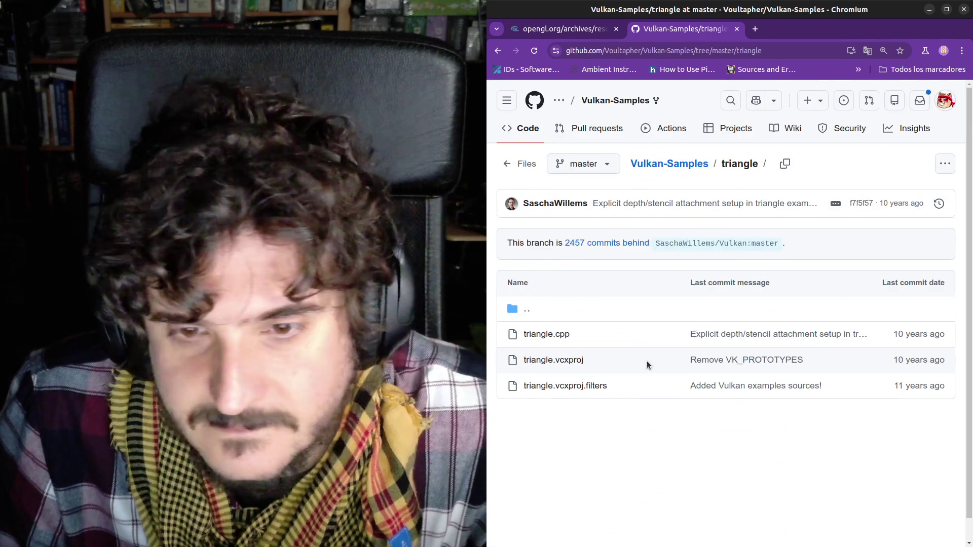
Open triangle.cpp and skim its opening code, selecting a few blocks.
click(647, 328)
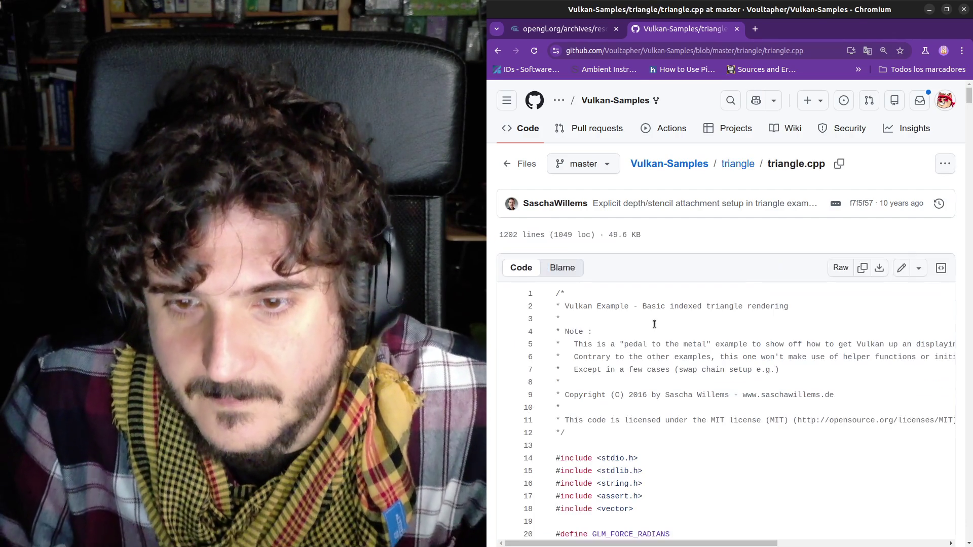
scroll(666, 362, down, 10)
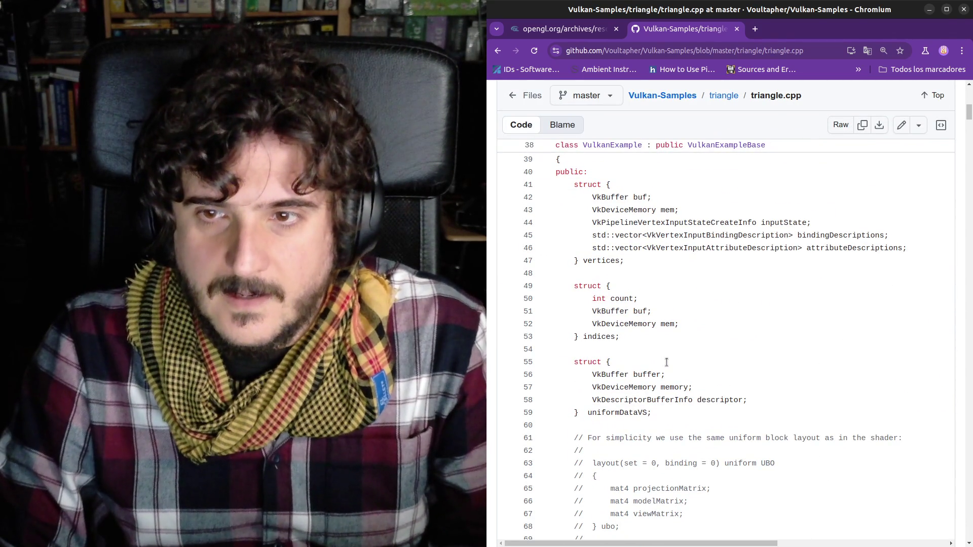
scroll(667, 362, up, 1)
mouse_move(597, 235)
mouse_down()
mouse_move(628, 298)
mouse_move(632, 352)
mouse_up()
scroll(633, 352, down, 8)
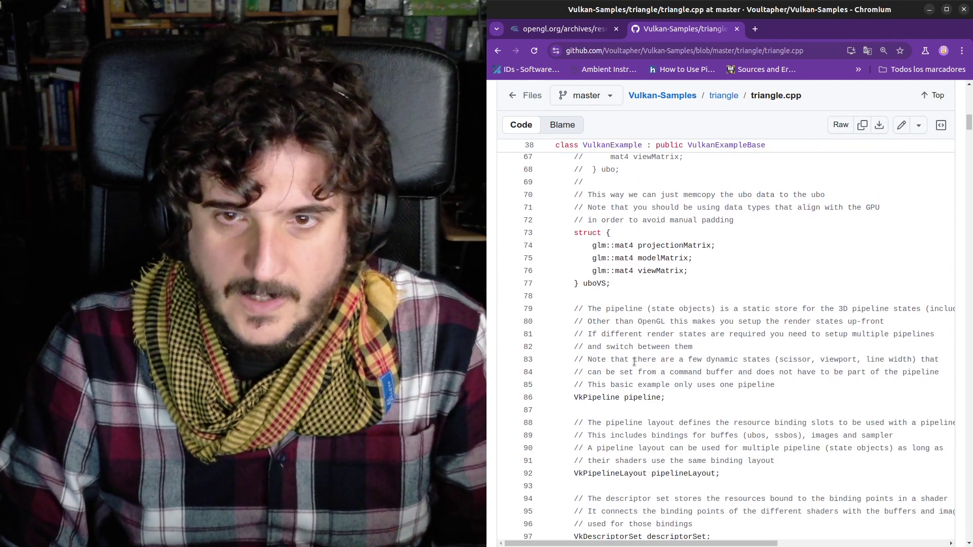
drag(592, 243, 660, 273)
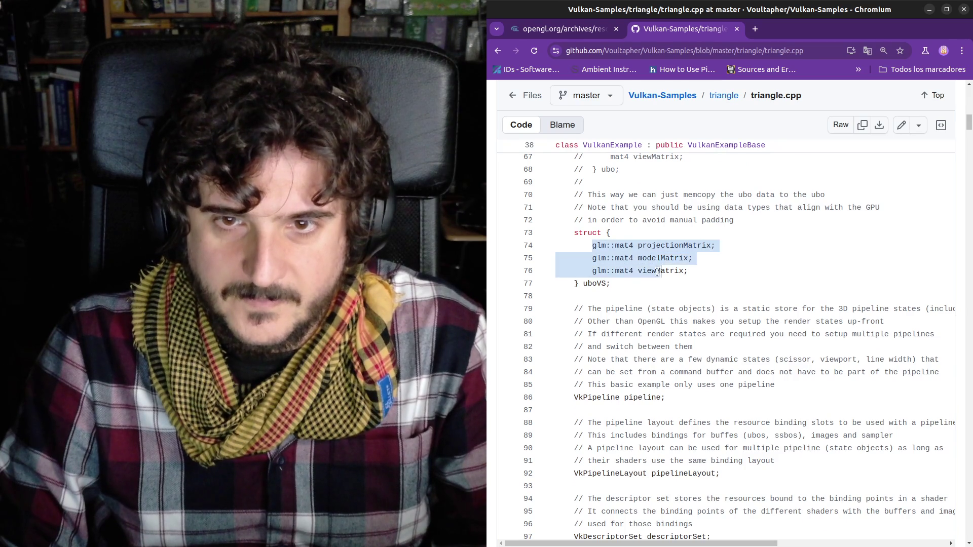
scroll(654, 279, down, 10)
scroll(646, 290, down, 3)
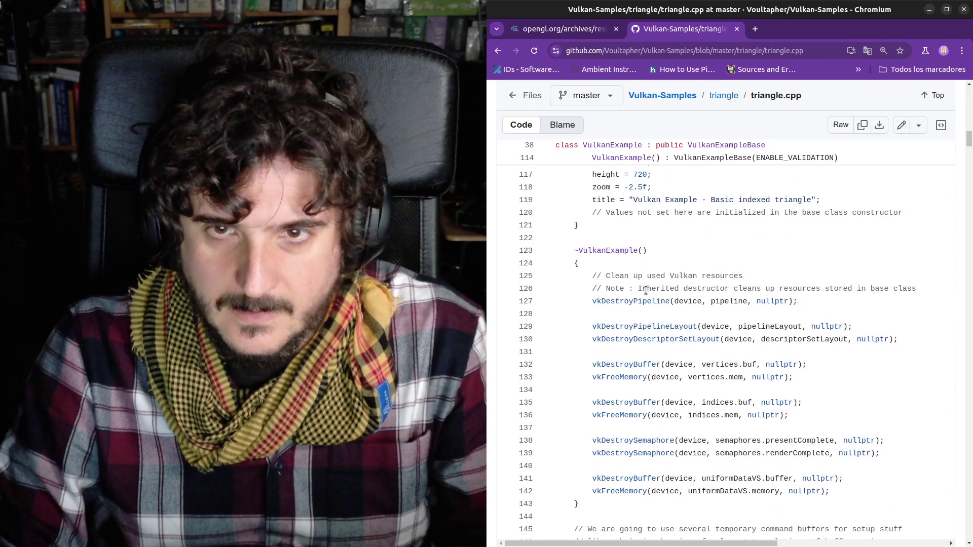
scroll(644, 289, up, 1)
scroll(639, 287, down, 1)
scroll(639, 287, down, 1)
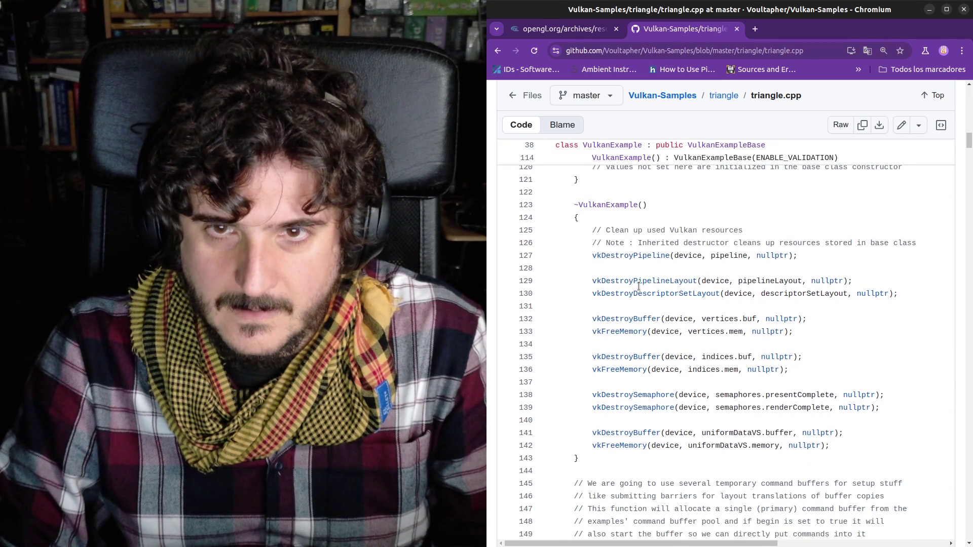
Mark the destructor's Vulkan resource cleanup calls and scroll further down the file.
drag(588, 255, 662, 410)
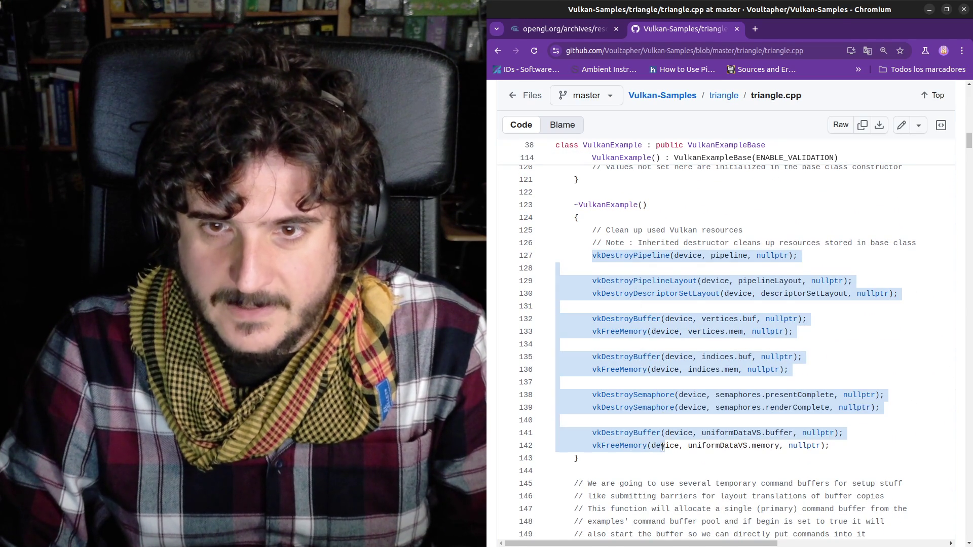
scroll(664, 446, down, 13)
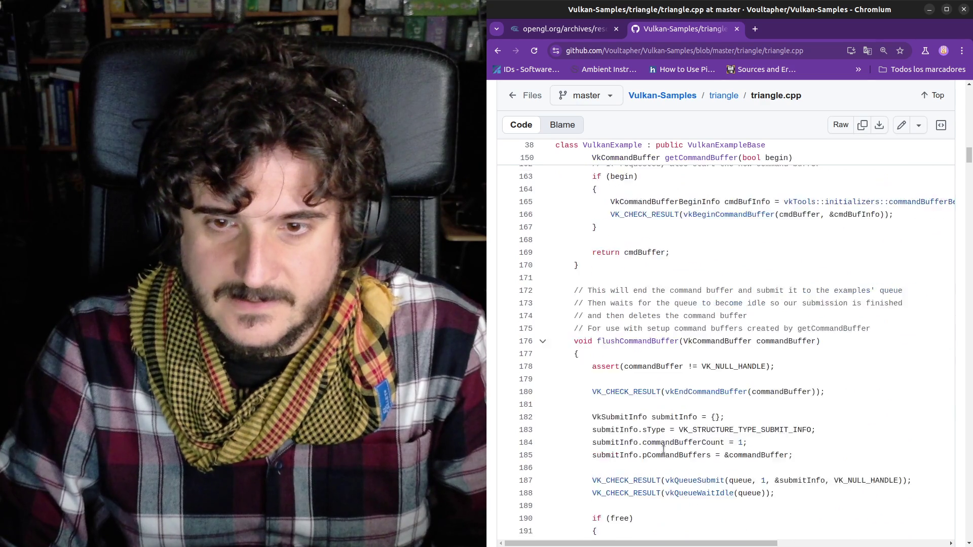
scroll(663, 449, down, 9)
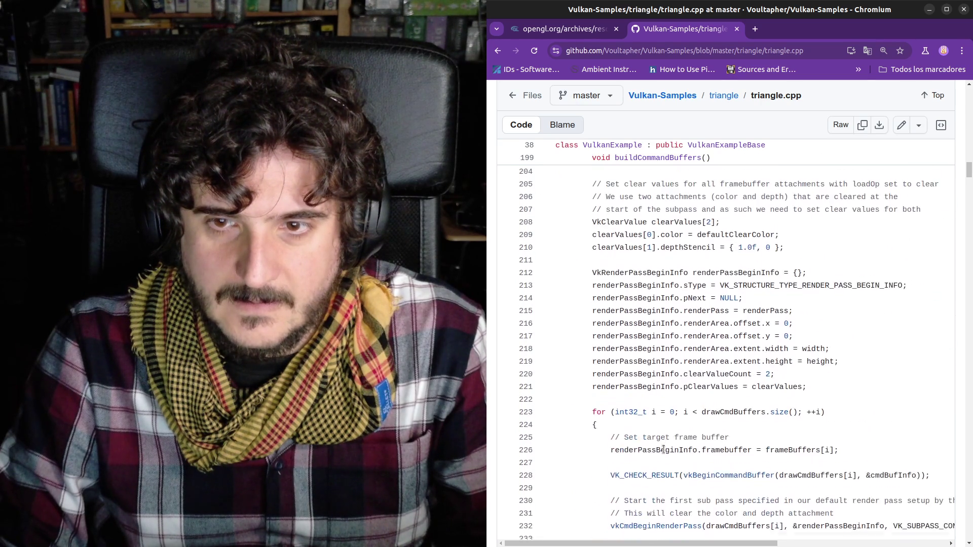
scroll(663, 449, down, 13)
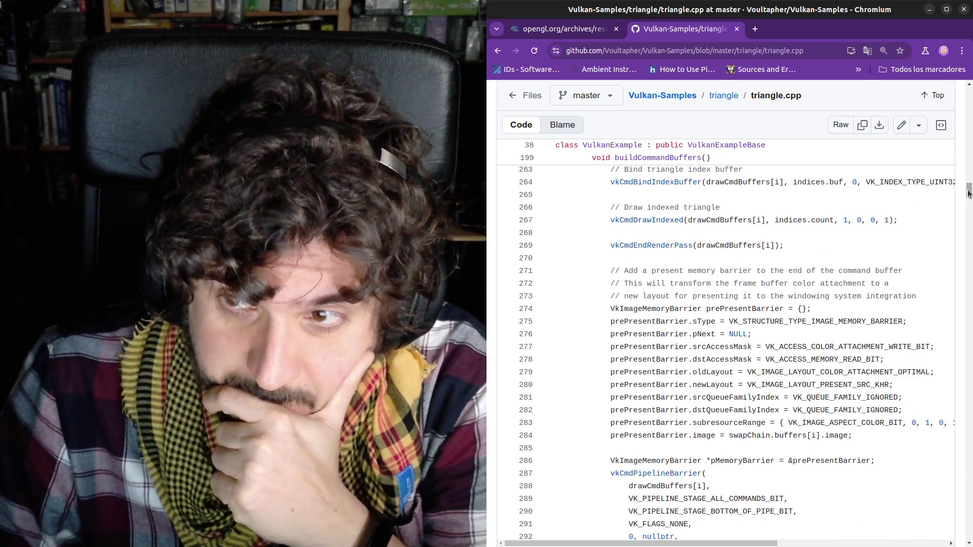
drag(969, 192, 961, 223)
scroll(836, 306, down, 15)
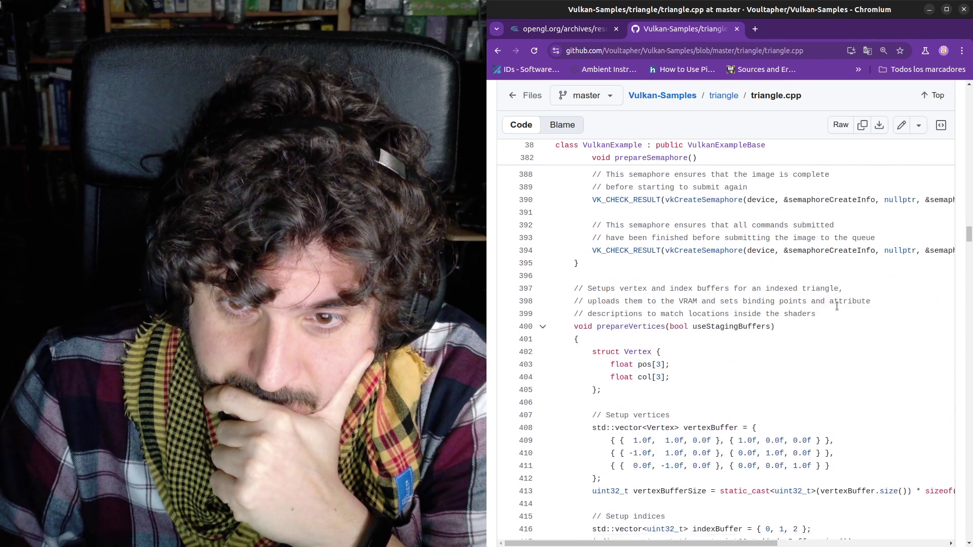
scroll(836, 306, up, 3)
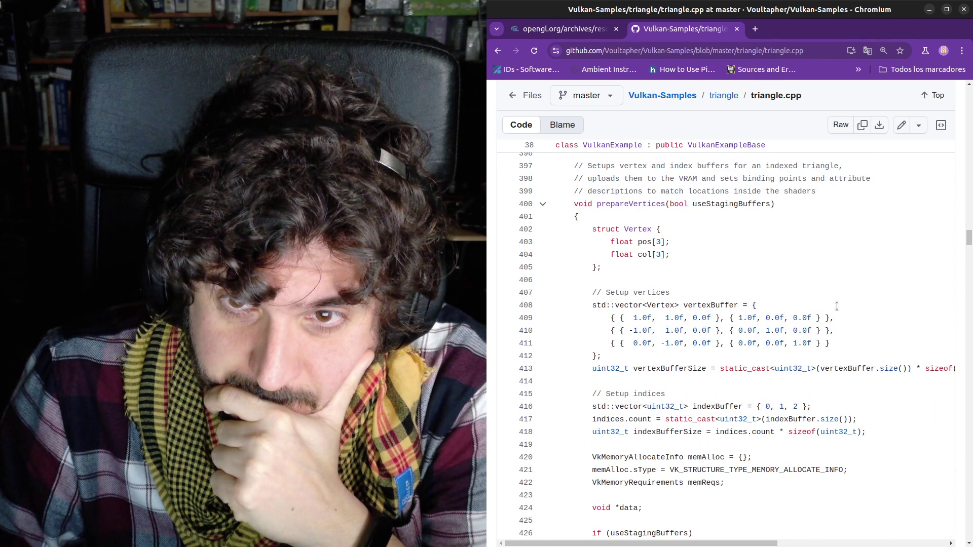
Mark the three triangle vertex definitions and select the vertexBufferSize variable.
click(793, 318)
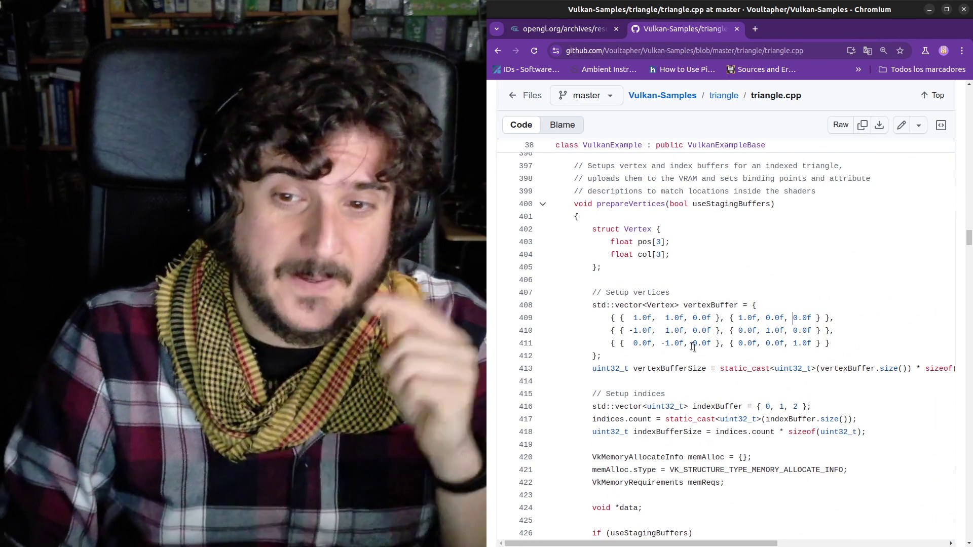
mouse_move(592, 318)
mouse_down()
mouse_move(836, 334)
mouse_move(846, 347)
mouse_up()
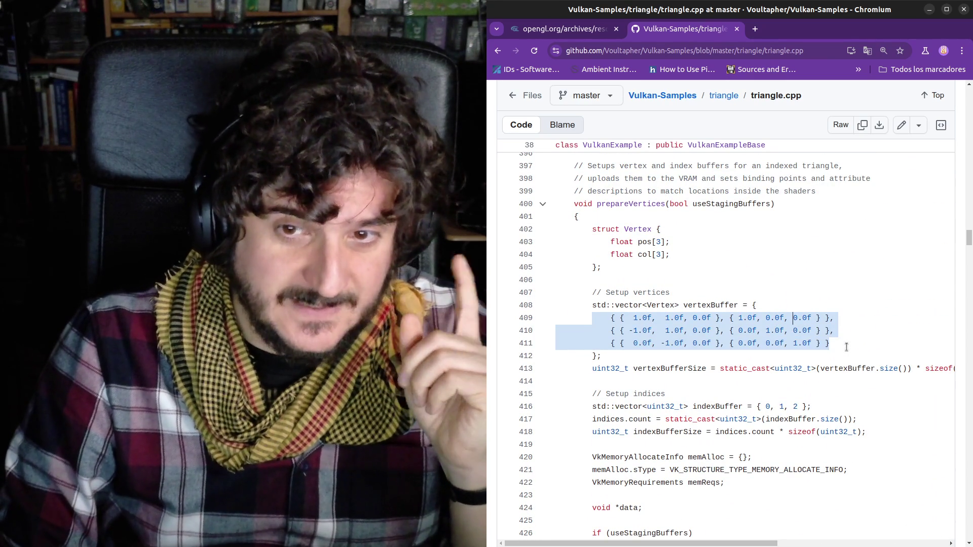
click(847, 346)
click(766, 368)
scroll(753, 356, down, 2)
double_click(676, 292)
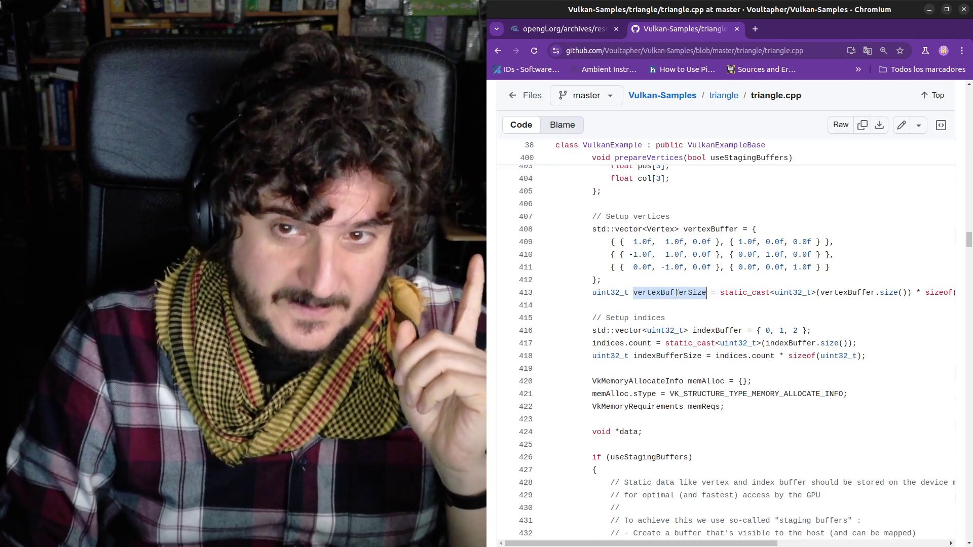
Pick out the memAlloc declaration on line 420 and its sType and memReqs lines.
scroll(680, 331, down, 1)
scroll(679, 313, down, 1)
drag(615, 292, 735, 287)
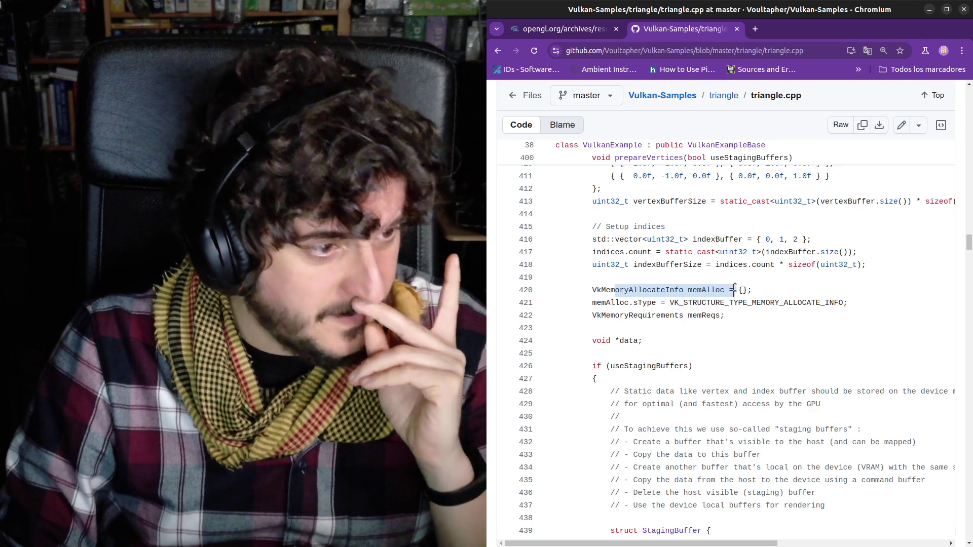
click(734, 288)
double_click(695, 291)
drag(685, 302, 783, 304)
click(713, 312)
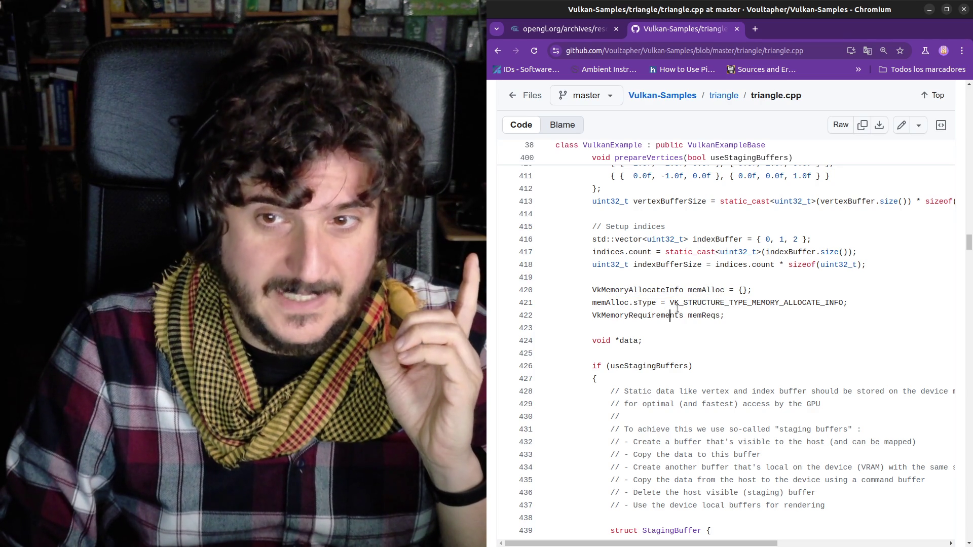
drag(652, 316, 698, 317)
Scroll to the command-buffer setup and mark its begin-info and copy lines.
scroll(700, 314, up, 2)
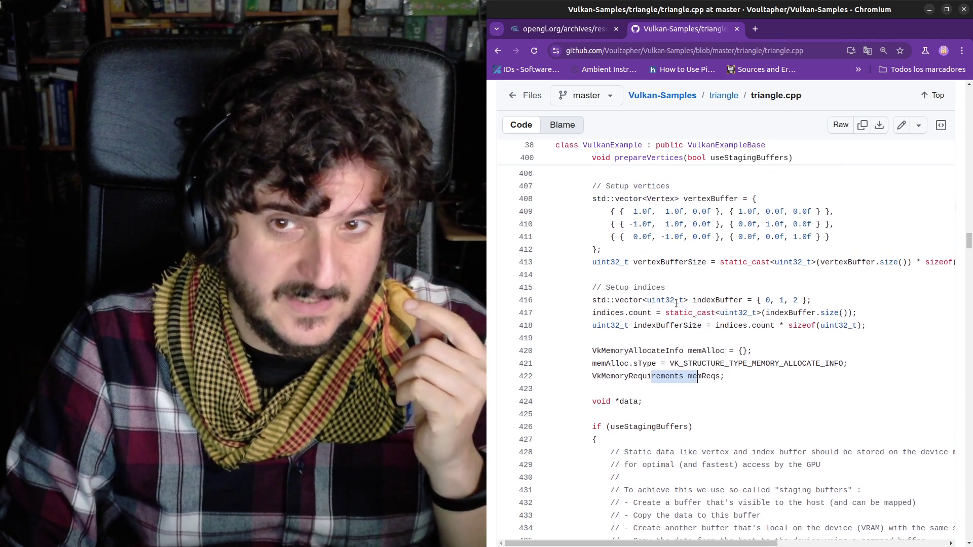
scroll(701, 296, down, 3)
scroll(701, 296, down, 2)
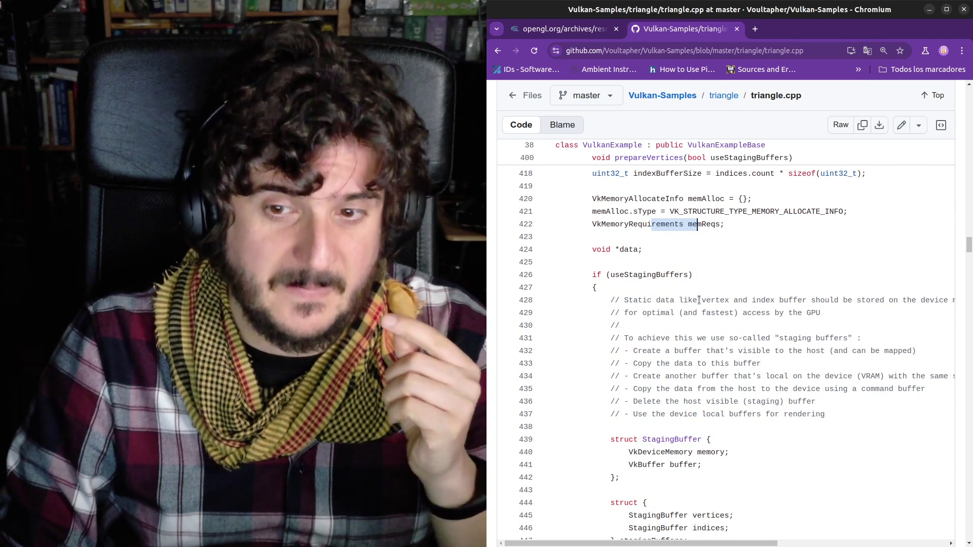
scroll(697, 301, down, 10)
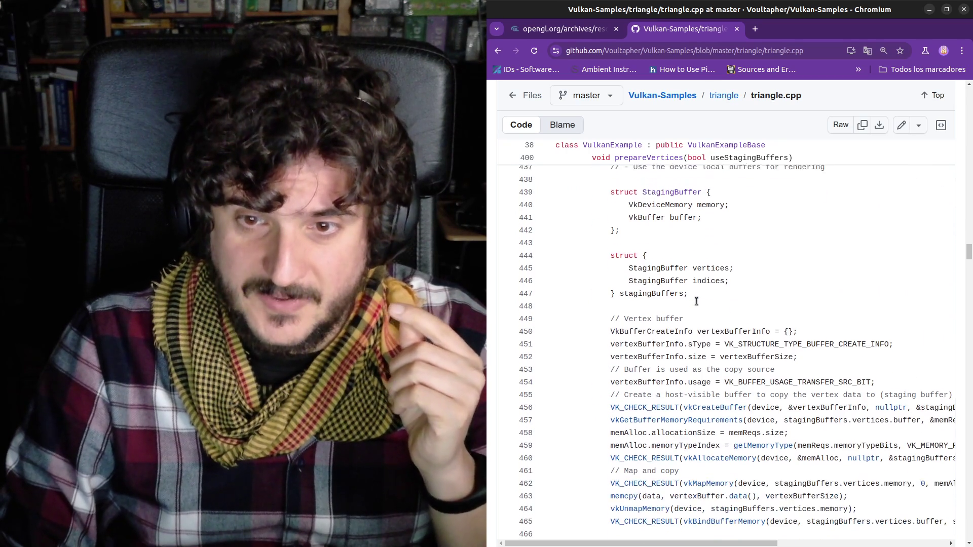
scroll(696, 301, down, 2)
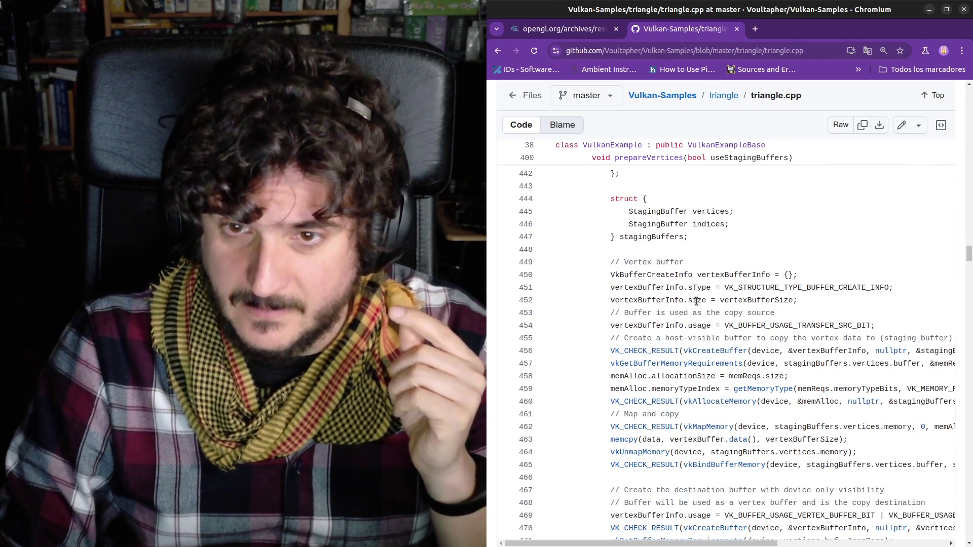
scroll(697, 302, down, 3)
drag(557, 195, 743, 396)
scroll(741, 391, down, 6)
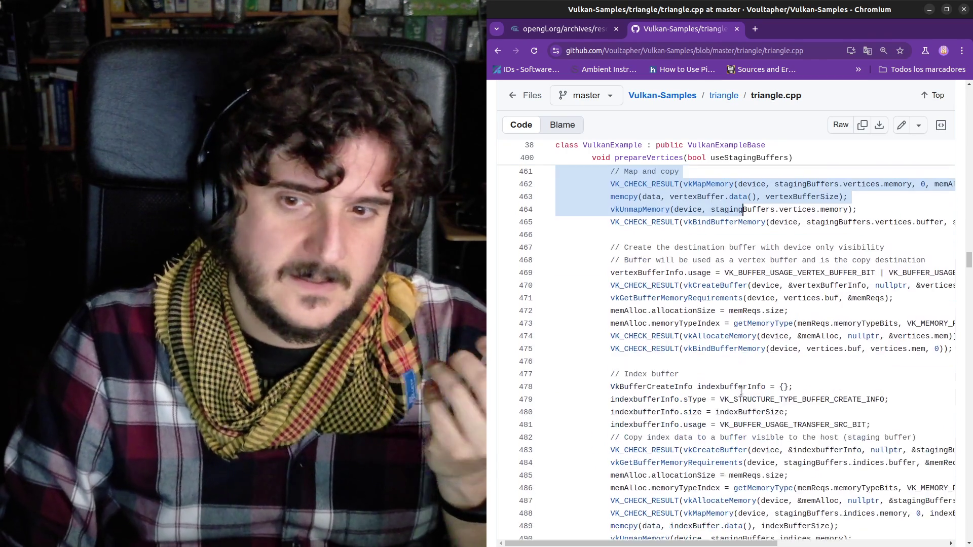
scroll(741, 391, down, 7)
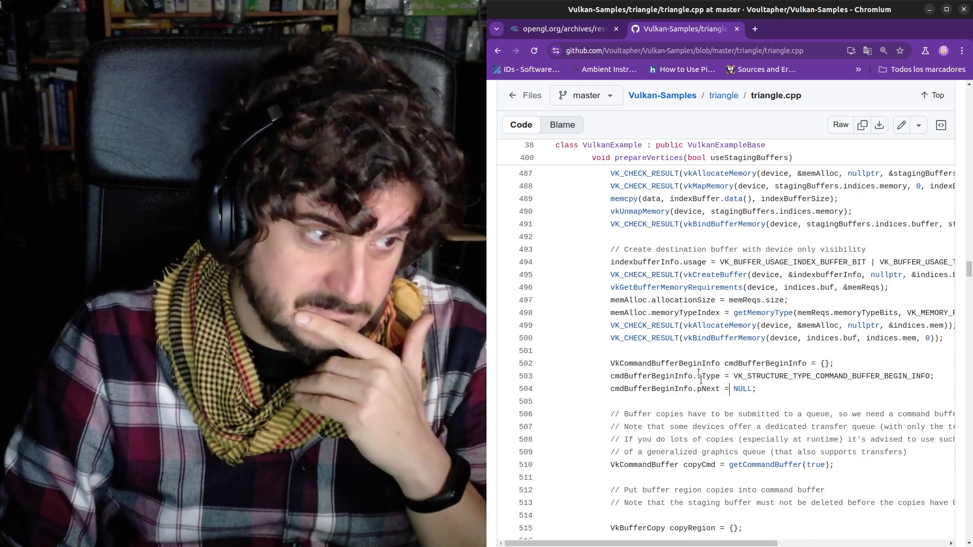
drag(699, 377, 736, 463)
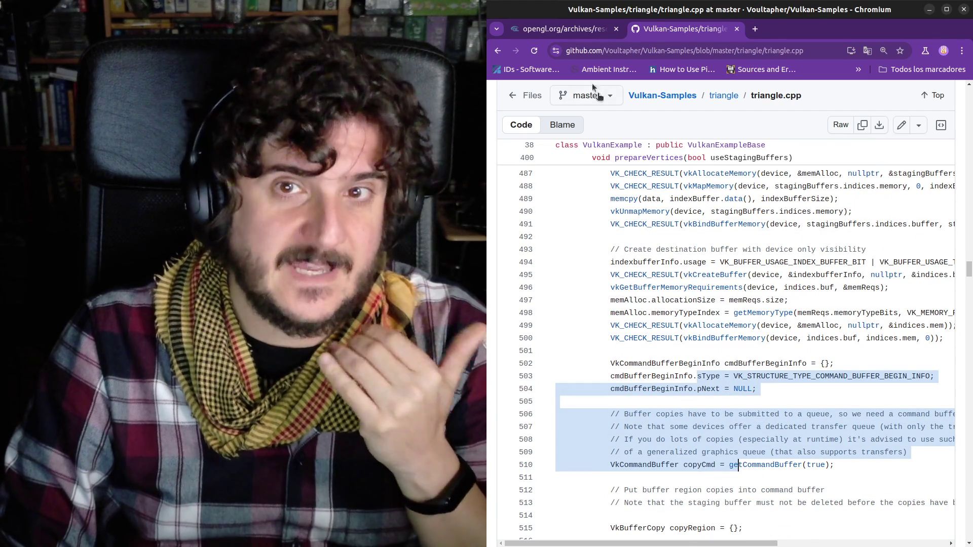
click(567, 29)
scroll(646, 337, up, 2)
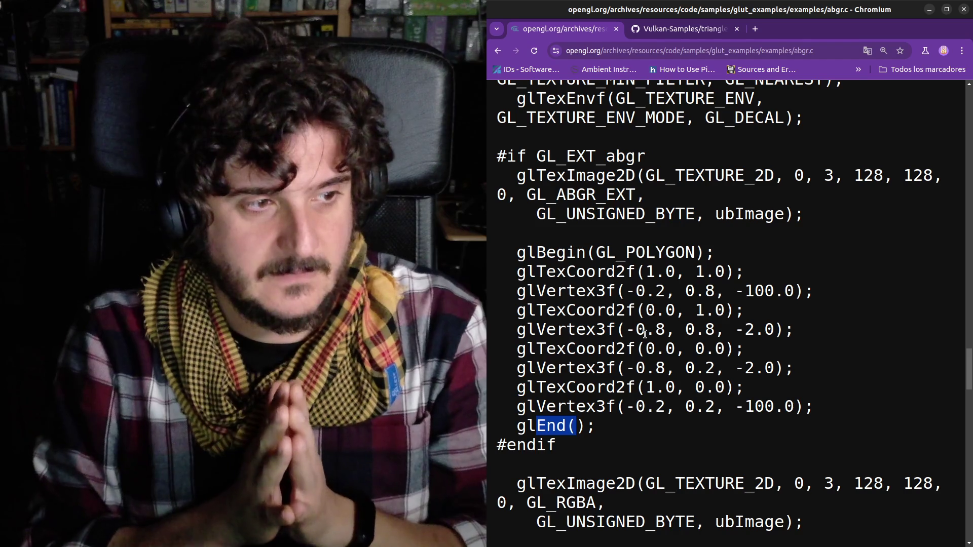
click(713, 26)
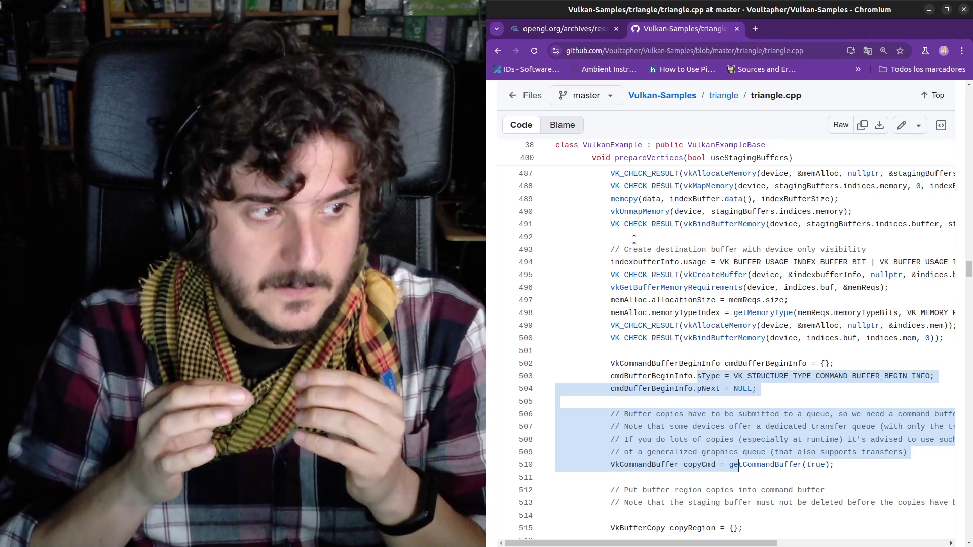
Select the index buffer lines in triangle.cpp and scroll to the else branch at line 542.
click(646, 199)
scroll(646, 203, up, 2)
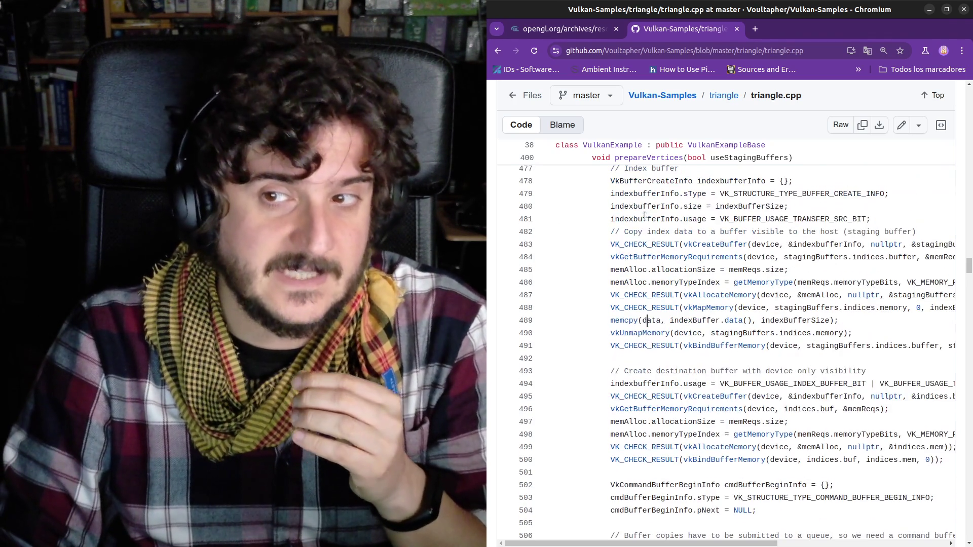
drag(647, 219, 707, 470)
scroll(706, 470, down, 5)
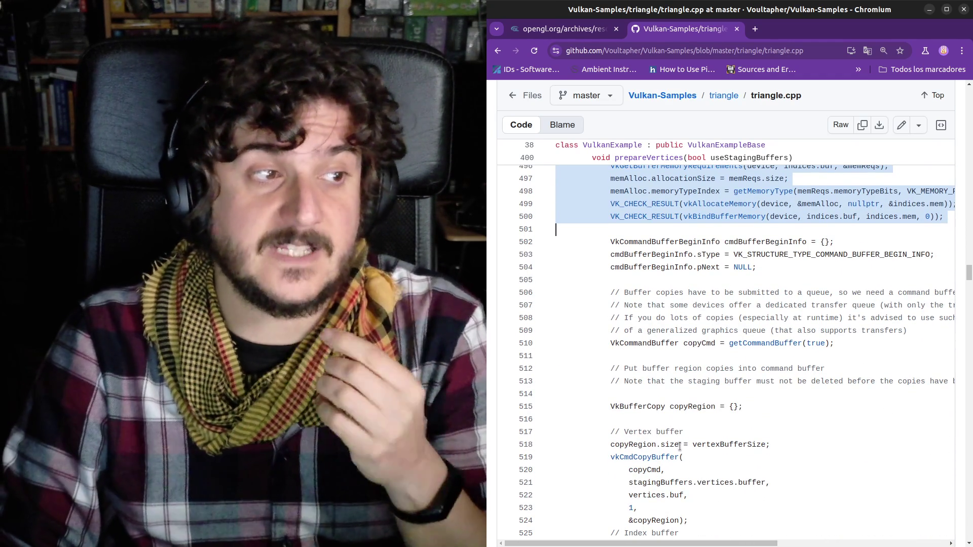
click(680, 448)
scroll(680, 448, up, 3)
drag(567, 386, 688, 501)
scroll(688, 500, down, 4)
scroll(688, 501, down, 9)
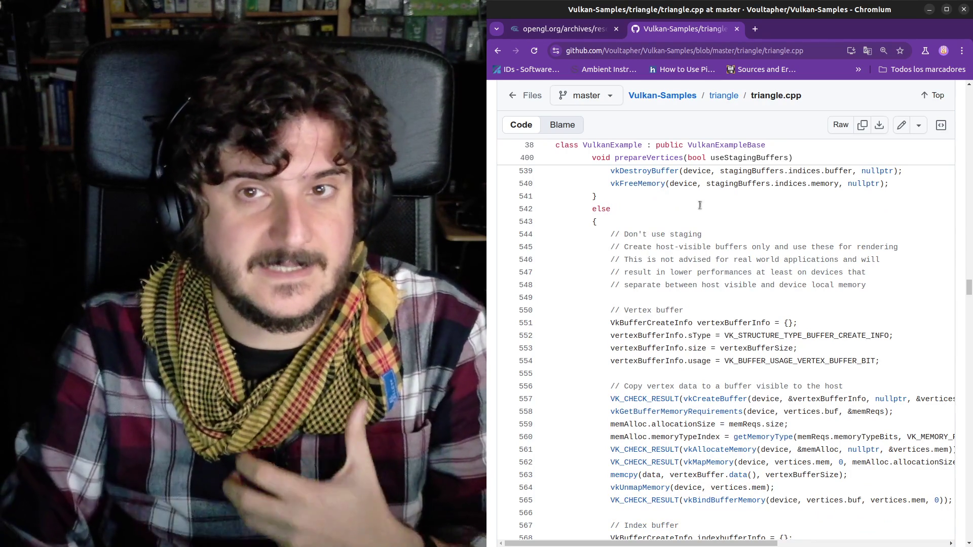
click(561, 29)
Zoom out the abgr.c source and highlight the projection setup and first image-filling loop.
scroll(717, 350, up, 2)
scroll(717, 350, up, 4)
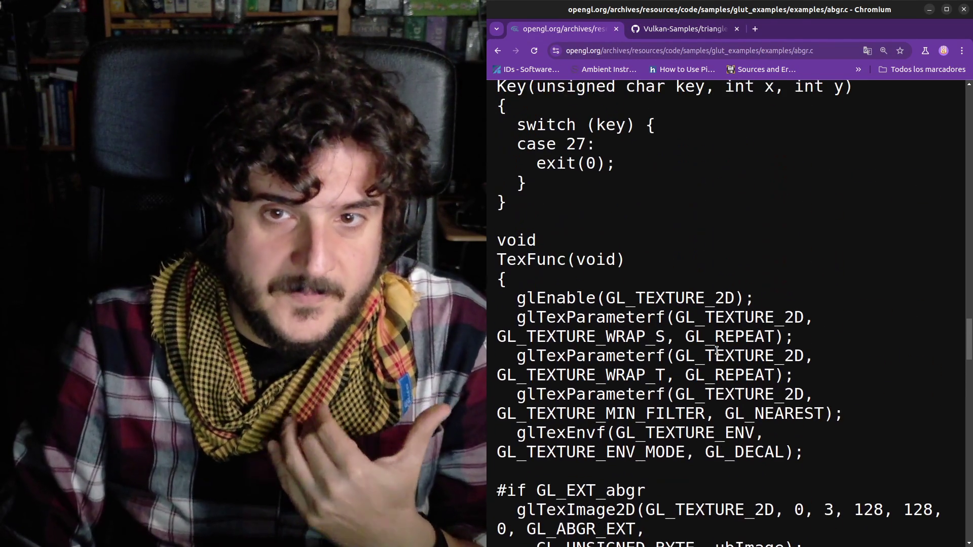
key(ctrl+minus)
key(ctrl+minus)
key(ctrl+minus)
scroll(719, 375, up, 8)
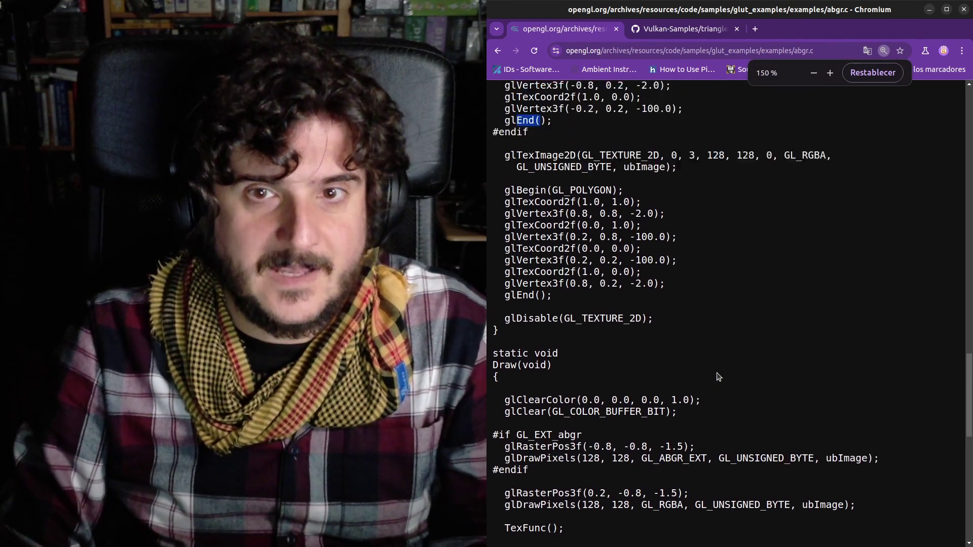
scroll(718, 377, up, 8)
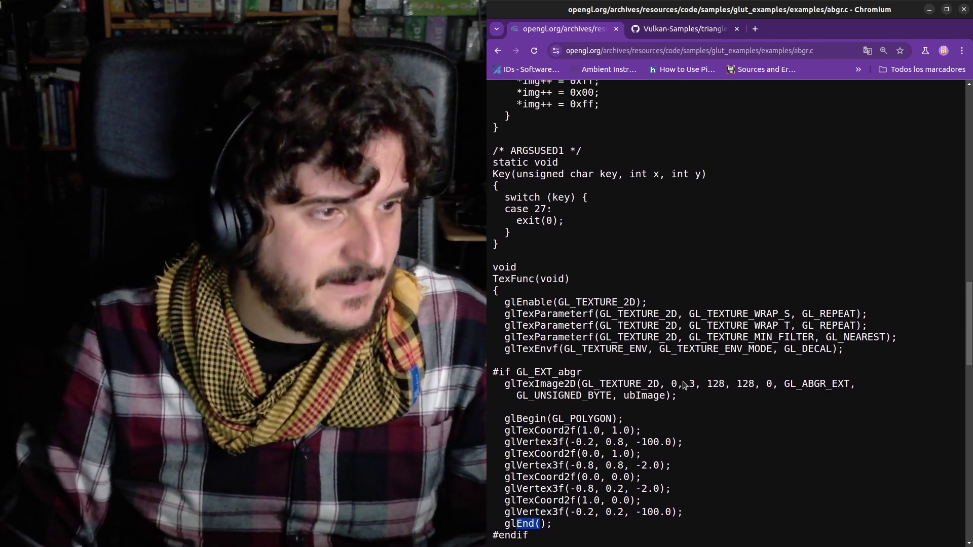
scroll(680, 391, up, 3)
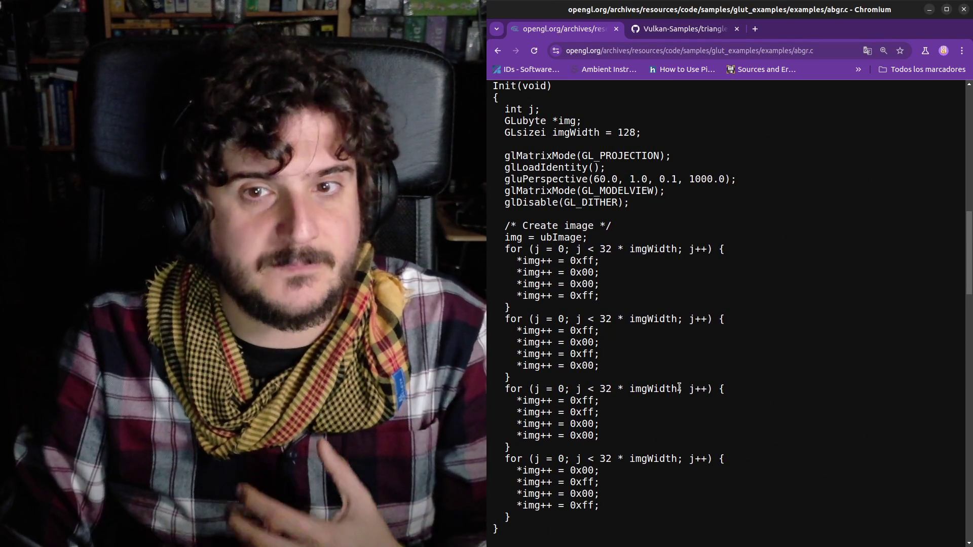
drag(564, 157, 613, 306)
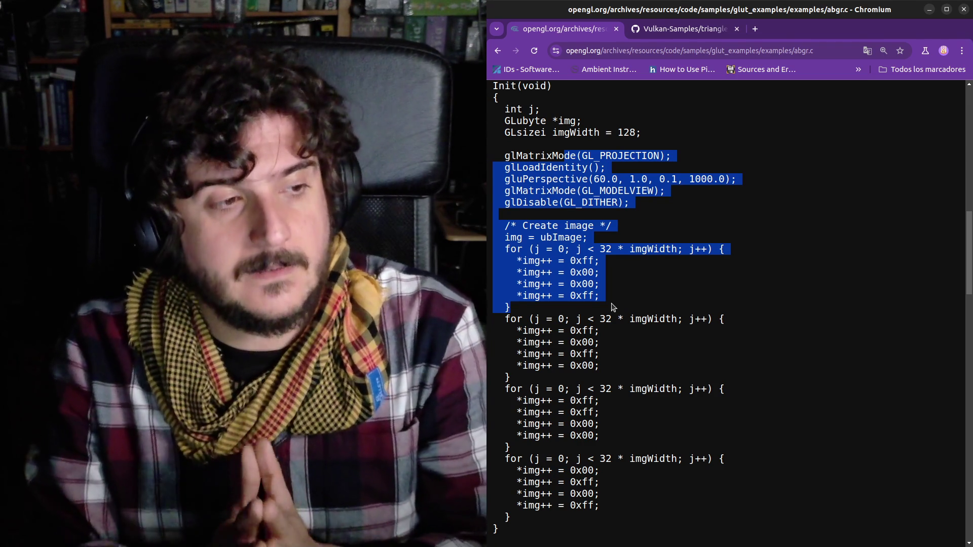
Highlight the polygon's texture coordinate and vertex calls further down the code.
scroll(612, 307, down, 7)
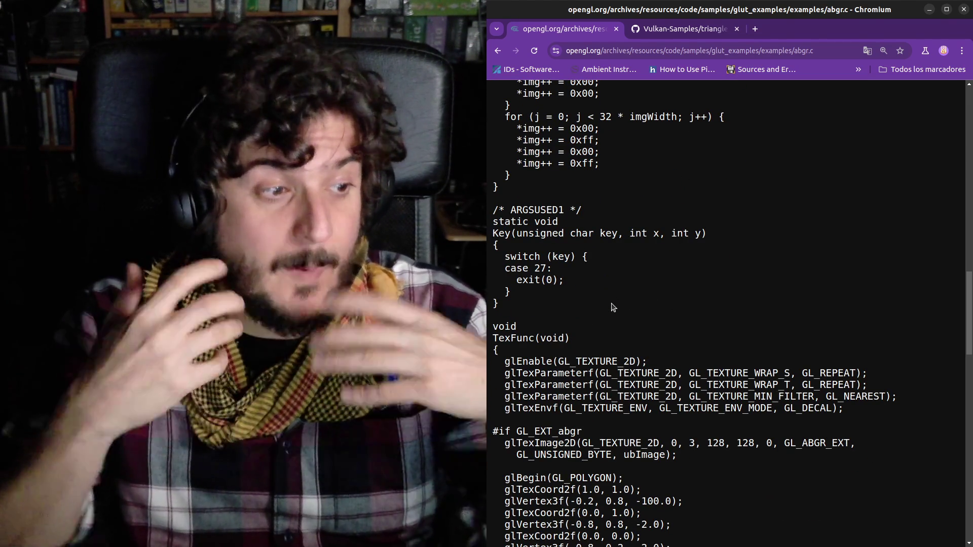
scroll(613, 307, down, 5)
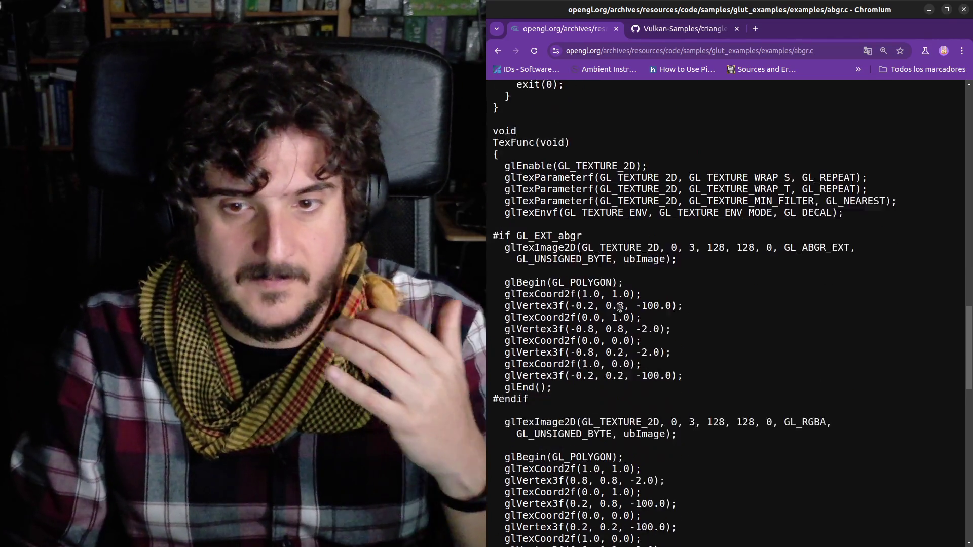
drag(547, 253, 616, 348)
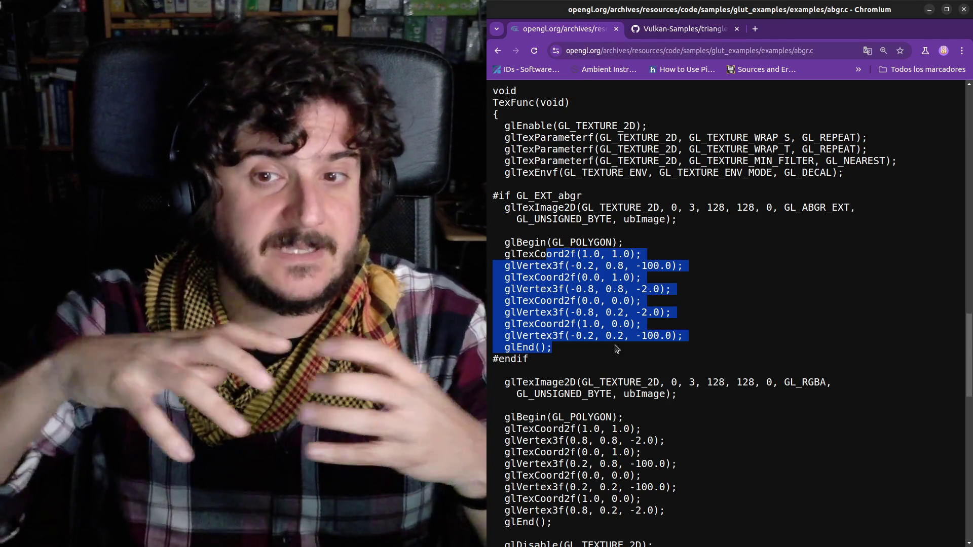
click(616, 348)
mouse_move(547, 252)
mouse_down()
mouse_move(568, 324)
mouse_move(596, 339)
mouse_up()
drag(523, 268, 576, 338)
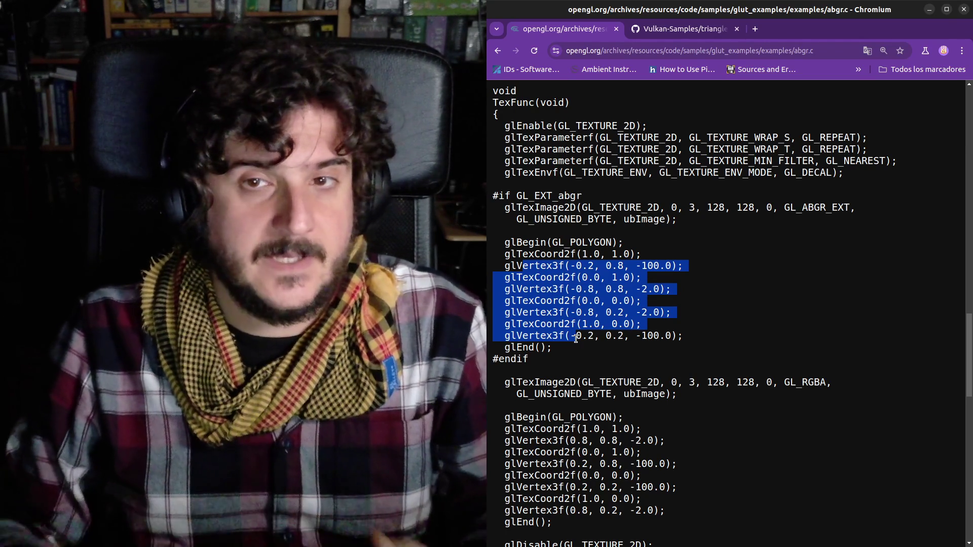
Navigate the tab to the raylib website by entering 'raylib' in the address bar.
click(655, 51)
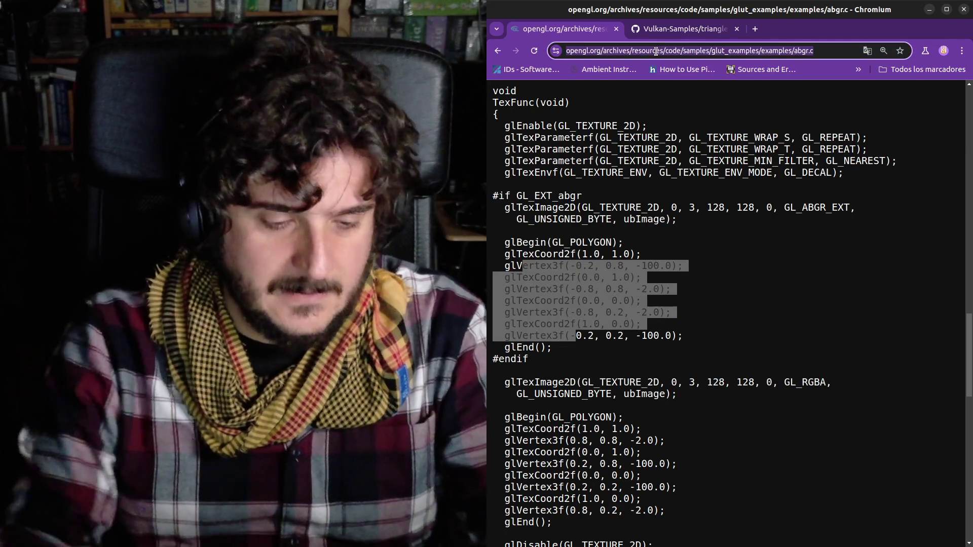
text(raylib)
key(Return)
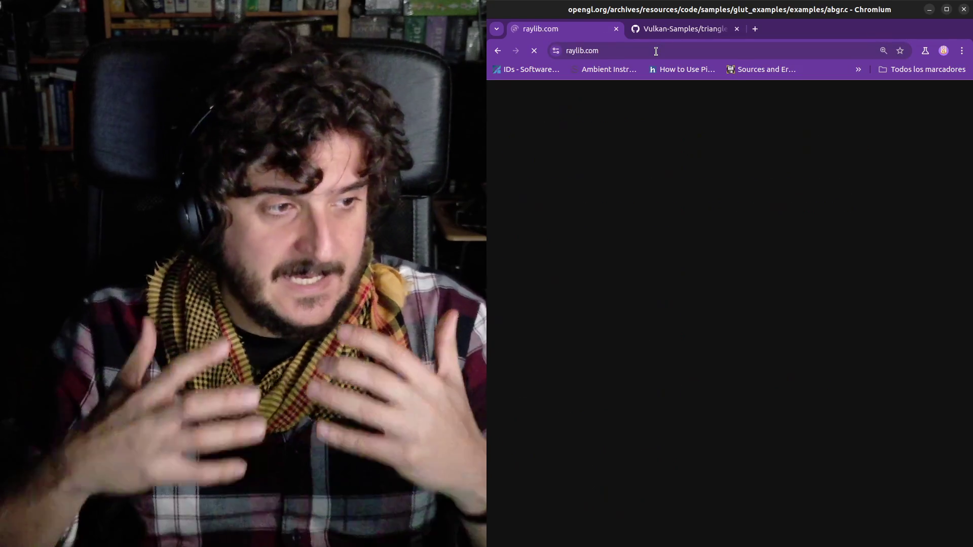
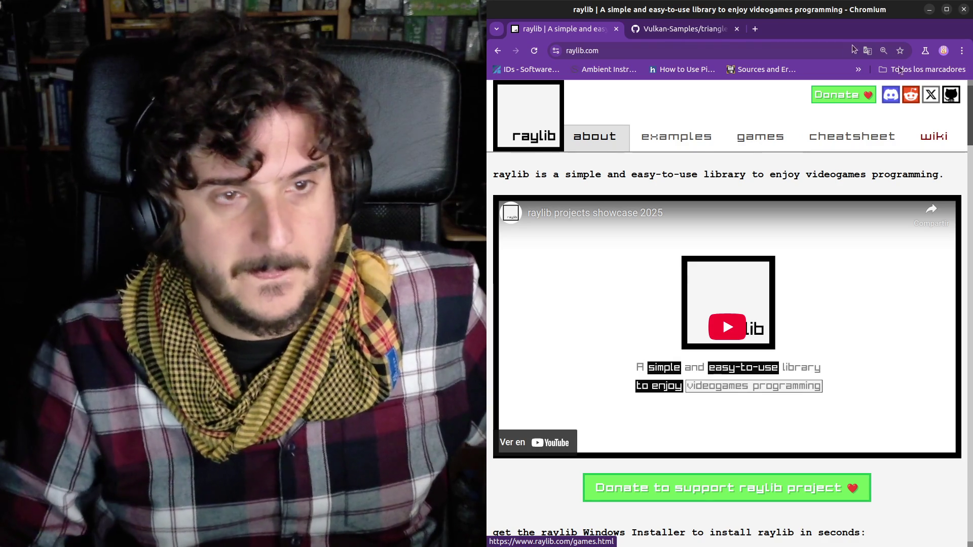
Open the raylib v5.5 cheatsheet, zoom the page in, and scroll to the rcore window functions.
click(869, 134)
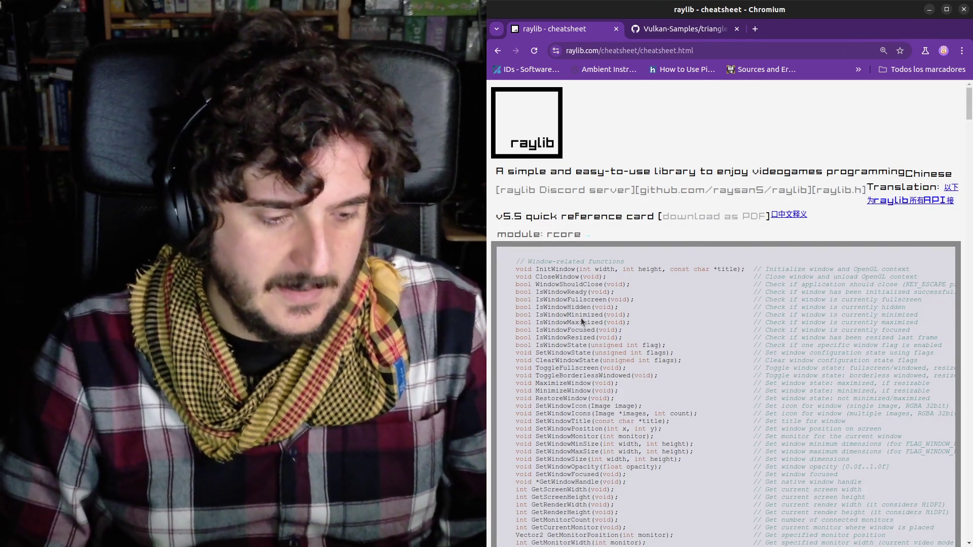
key(ctrl+plus)
key(ctrl+plus)
key(ctrl+plus)
key(ctrl+plus)
scroll(642, 324, down, 4)
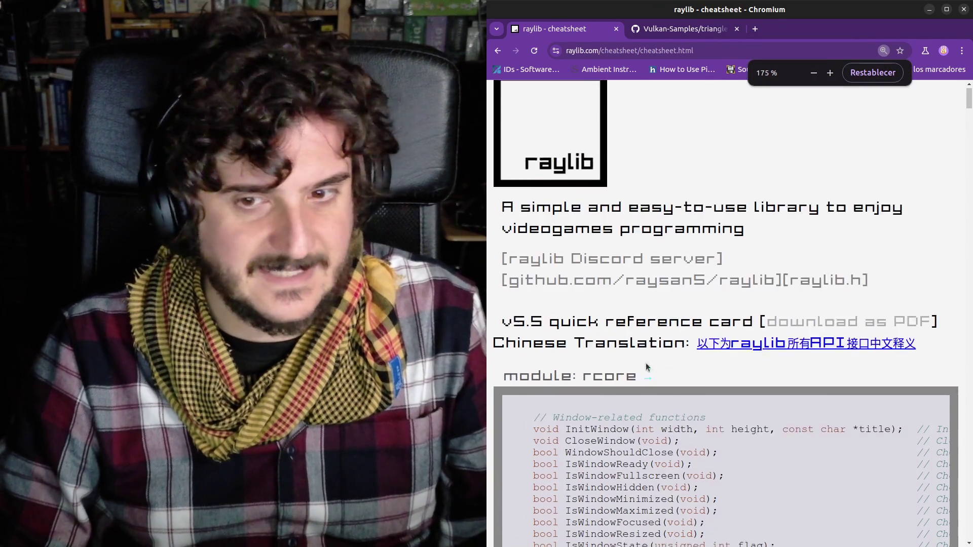
scroll(641, 324, up, 4)
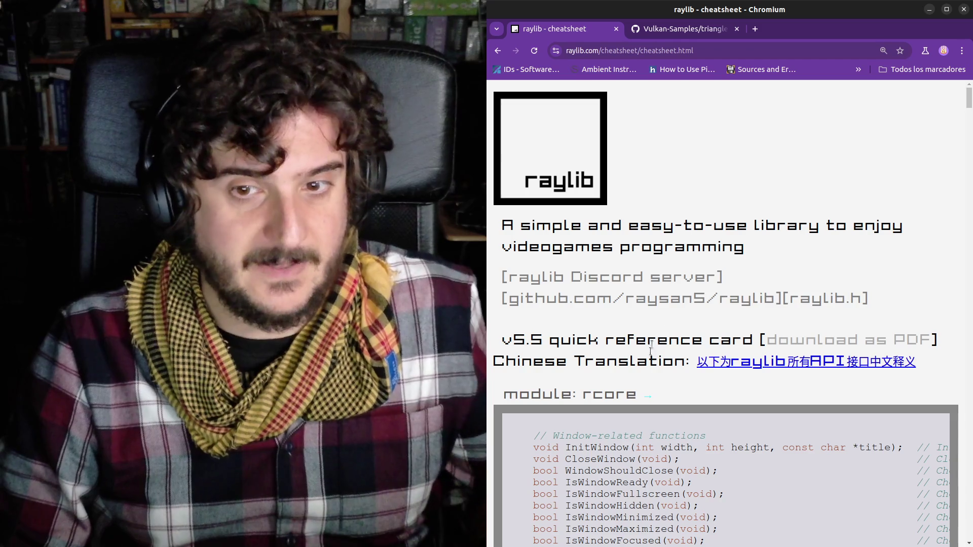
scroll(651, 375, down, 2)
scroll(651, 386, down, 3)
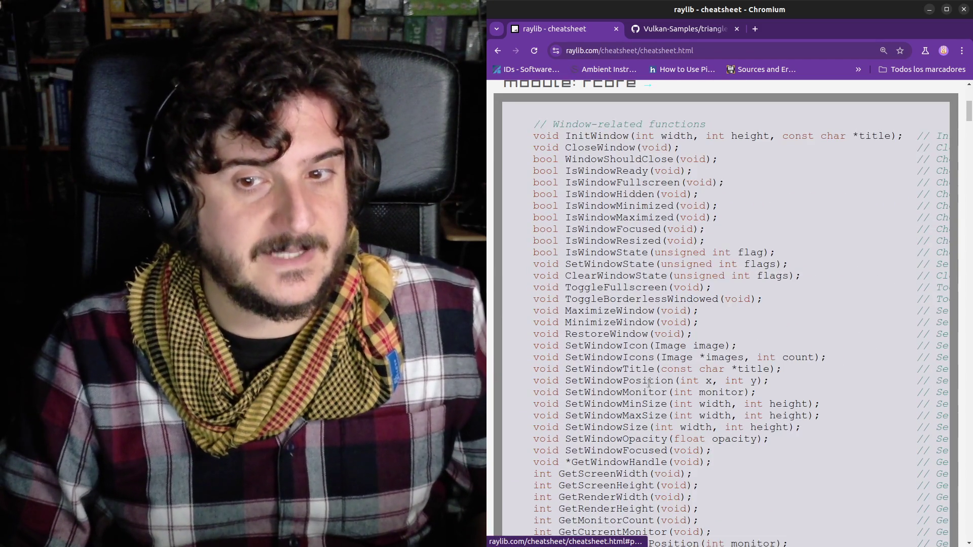
scroll(650, 383, up, 1)
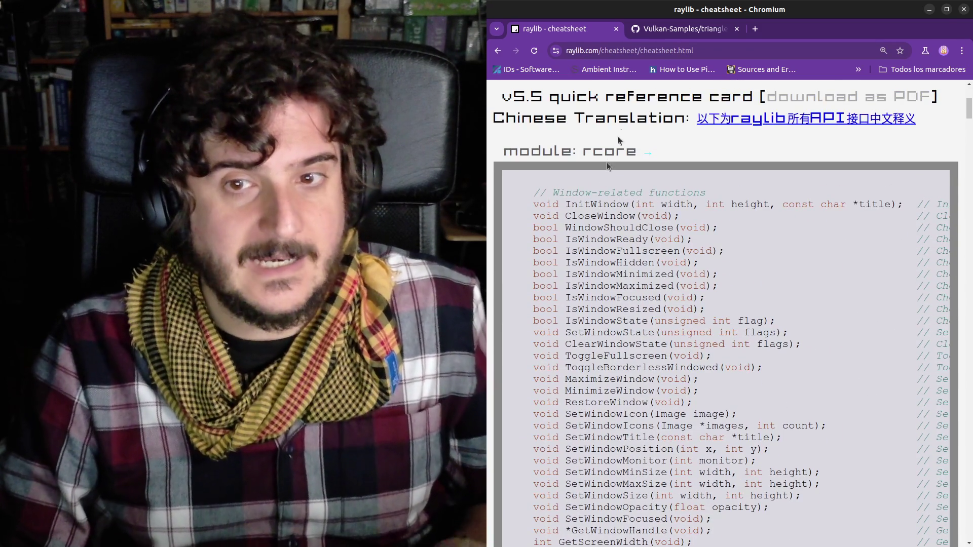
Highlight the InitWindow function name, its width parameter and the title parameter's char type.
drag(566, 196, 623, 206)
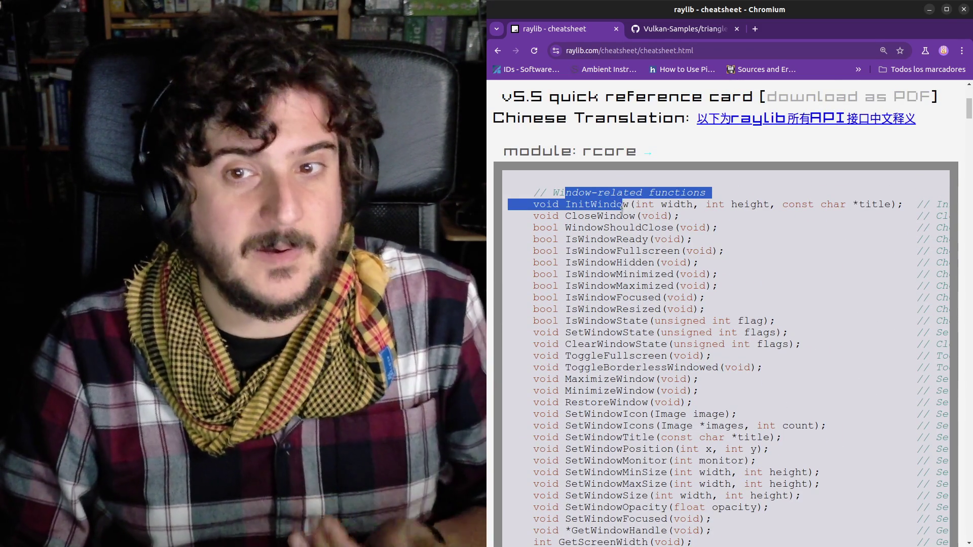
scroll(621, 217, up, 1)
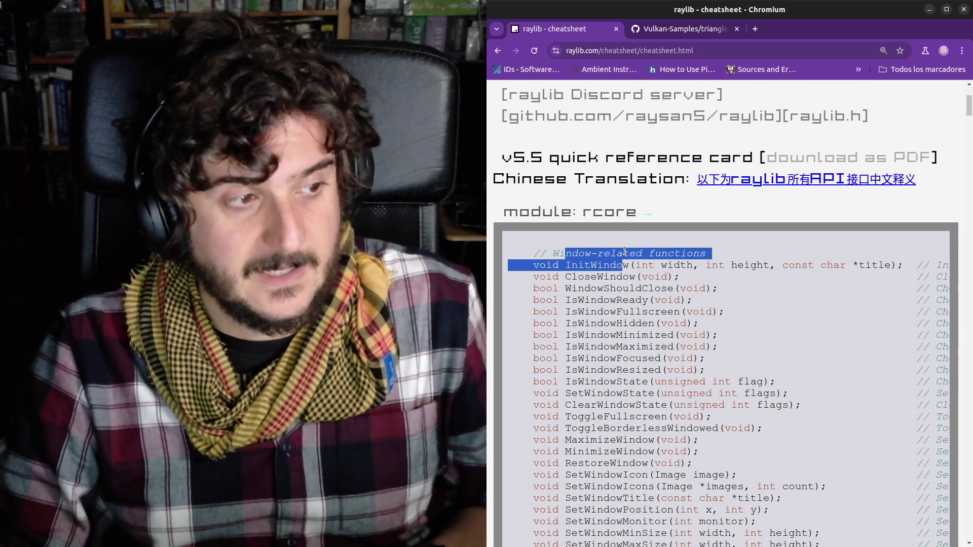
click(589, 266)
drag(573, 266, 752, 265)
click(611, 266)
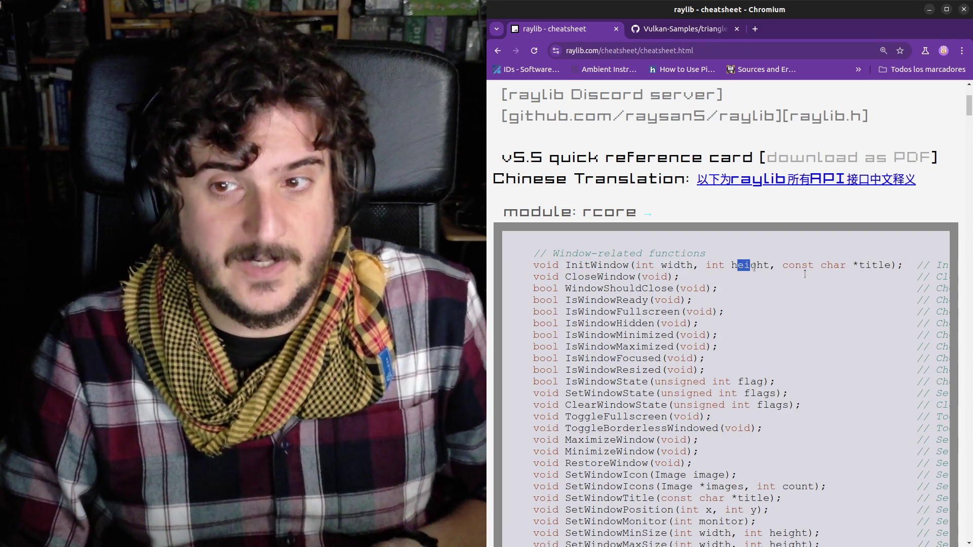
drag(815, 265, 848, 263)
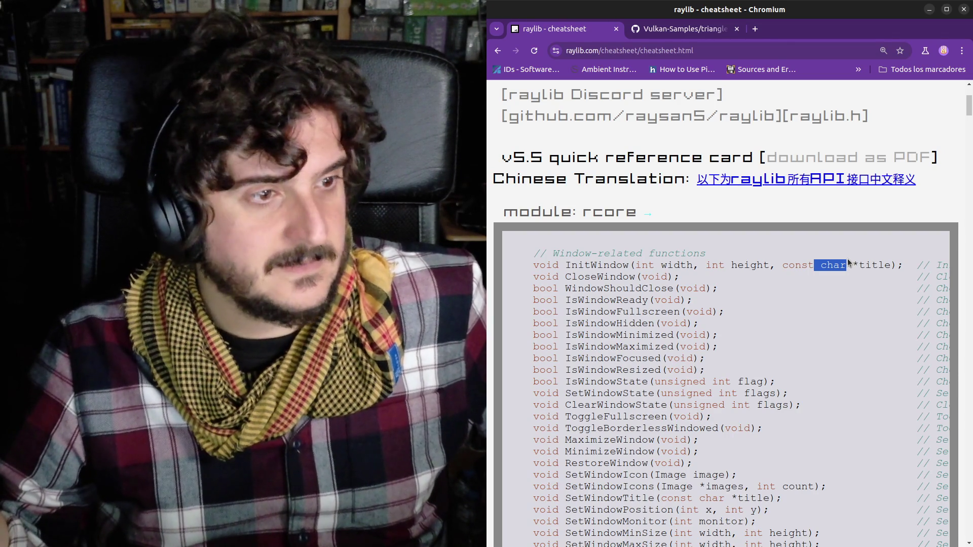
Scroll down through rcore, rshapes, rtextures and rtext, highlighting the basic 3D shape drawing functions.
scroll(709, 325, down, 10)
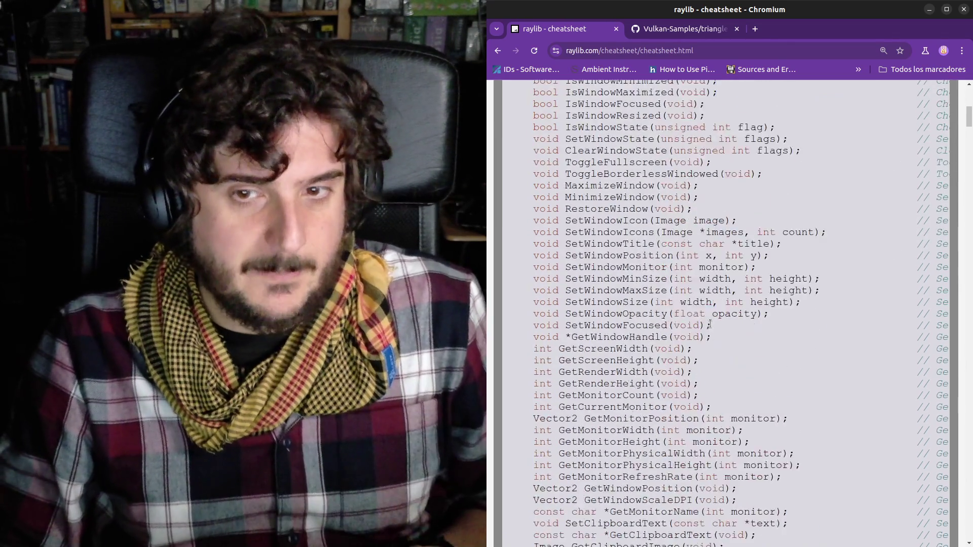
scroll(709, 325, down, 15)
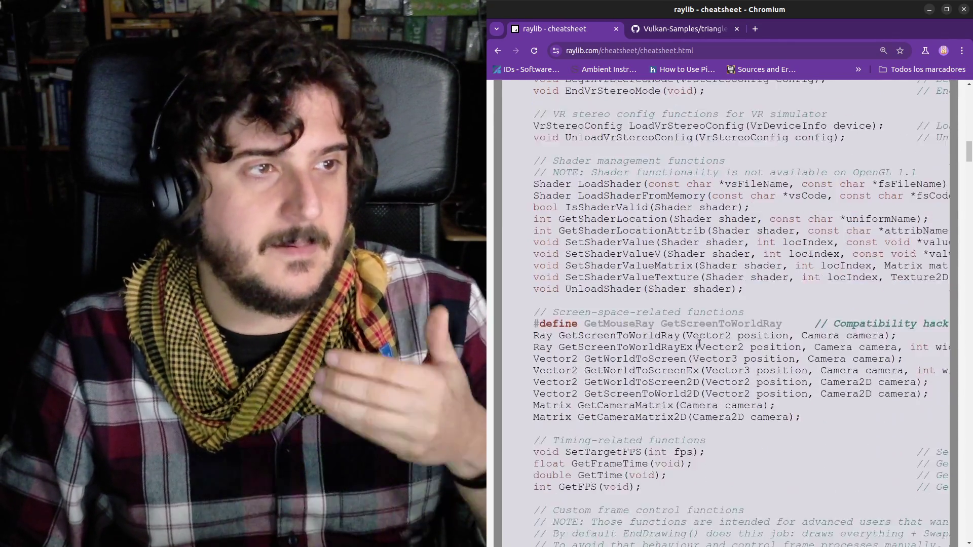
scroll(700, 344, down, 10)
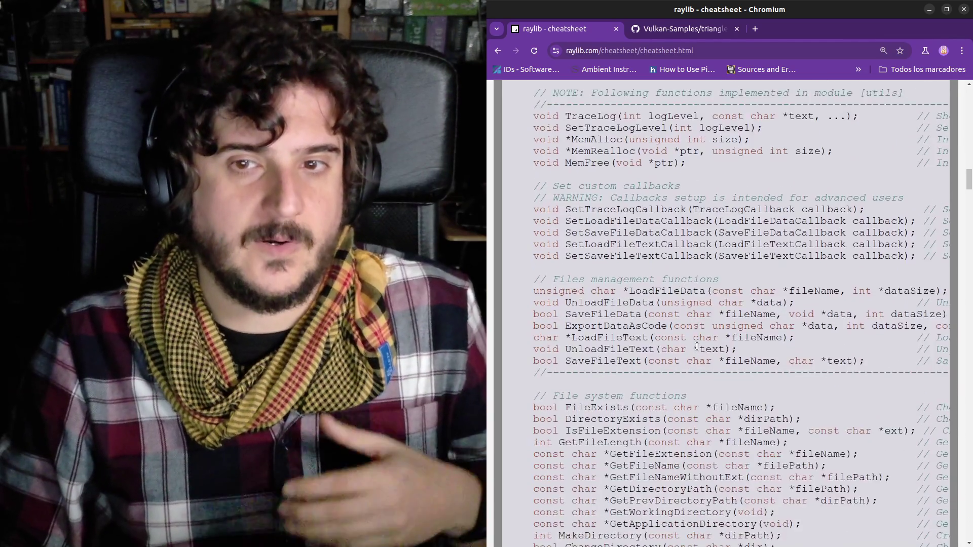
scroll(696, 347, down, 16)
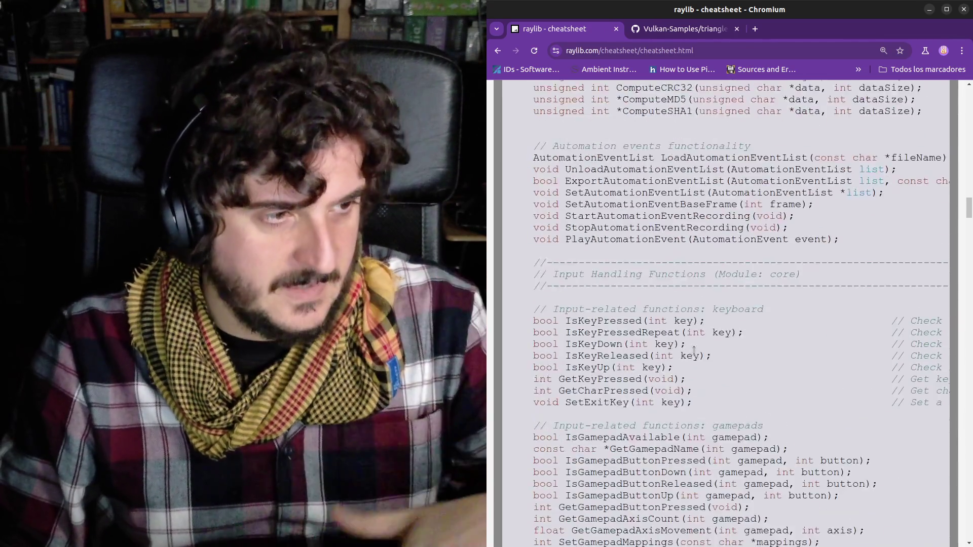
scroll(693, 352, down, 20)
scroll(691, 353, up, 14)
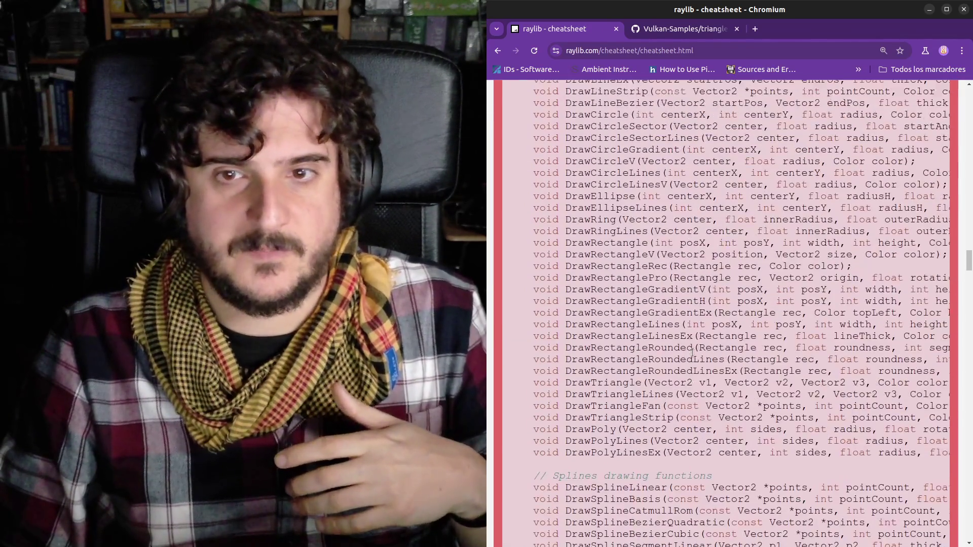
scroll(658, 324, up, 1)
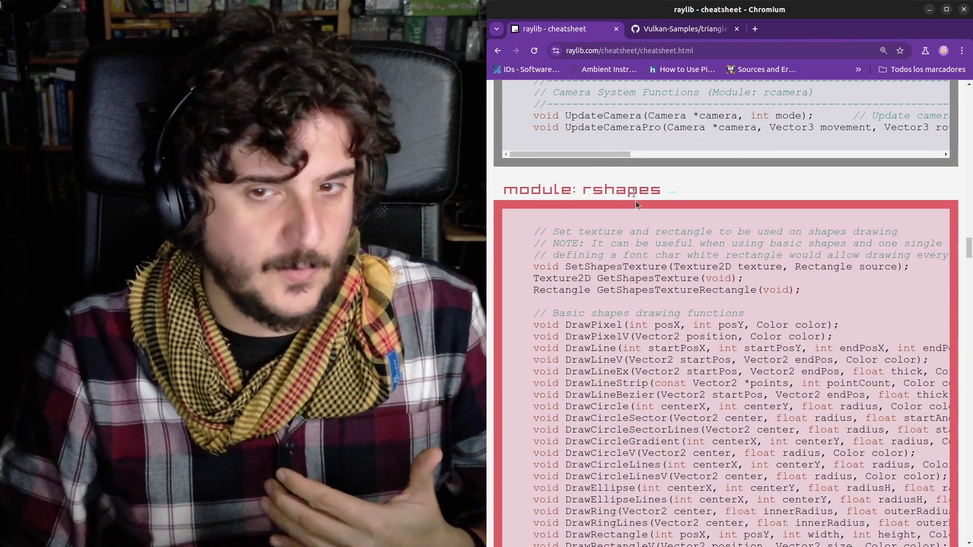
scroll(651, 331, up, 1)
scroll(651, 332, down, 20)
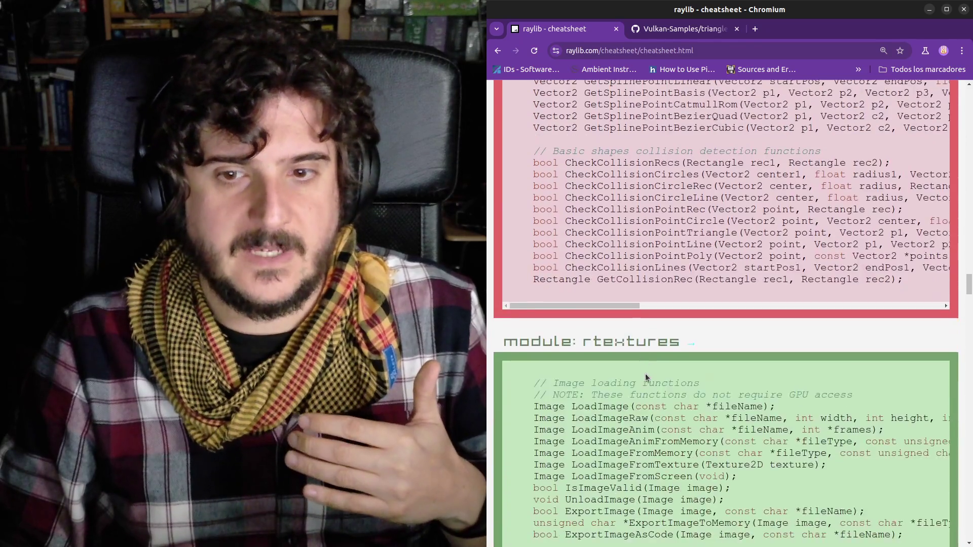
scroll(625, 343, down, 15)
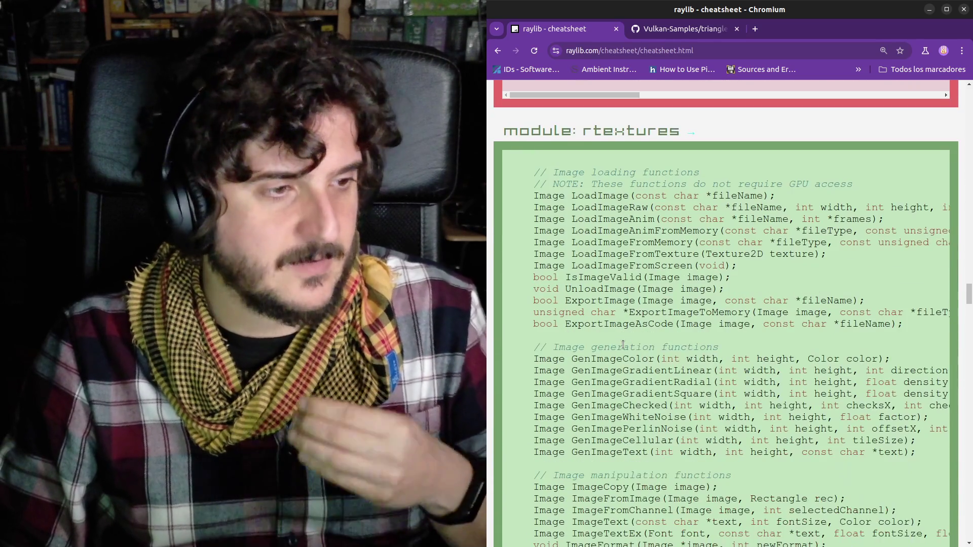
scroll(623, 344, down, 20)
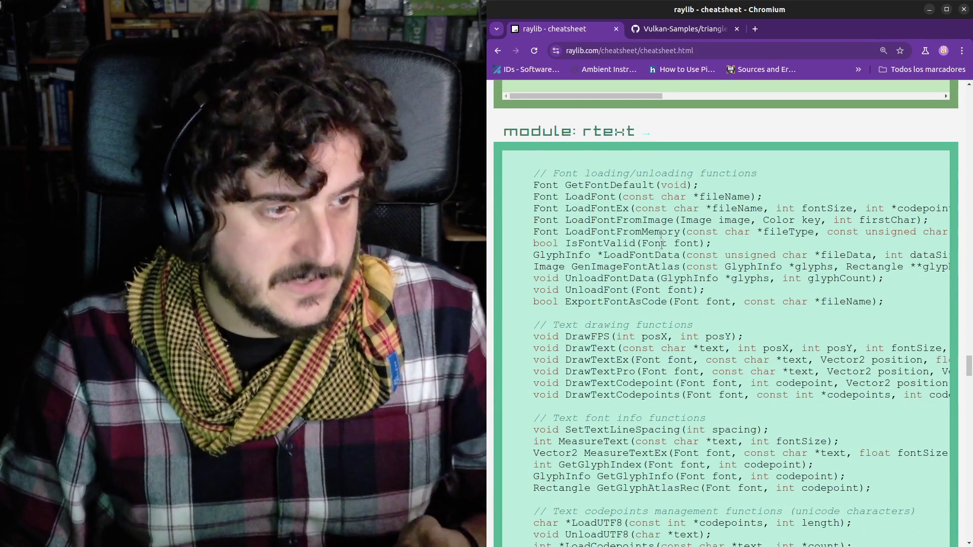
scroll(660, 237, down, 12)
scroll(643, 308, down, 3)
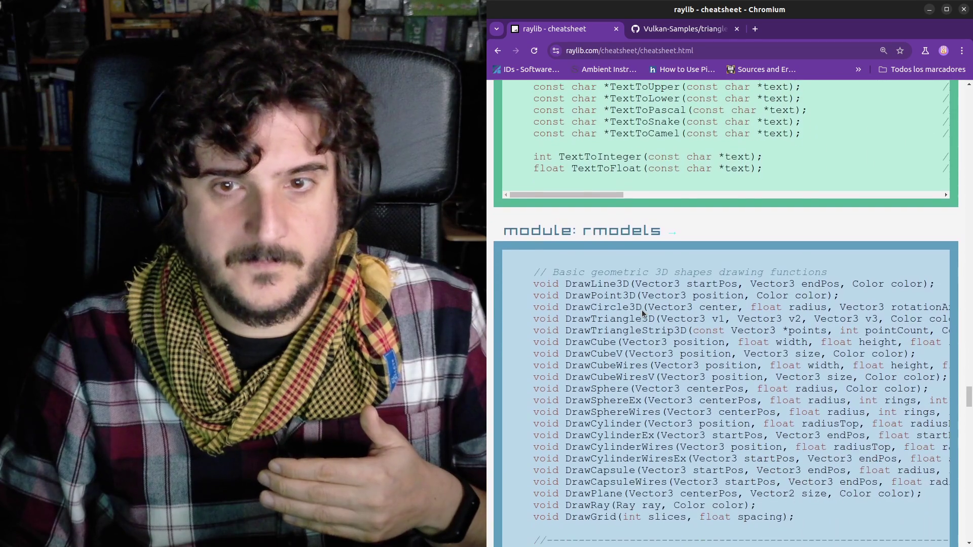
scroll(615, 259, down, 2)
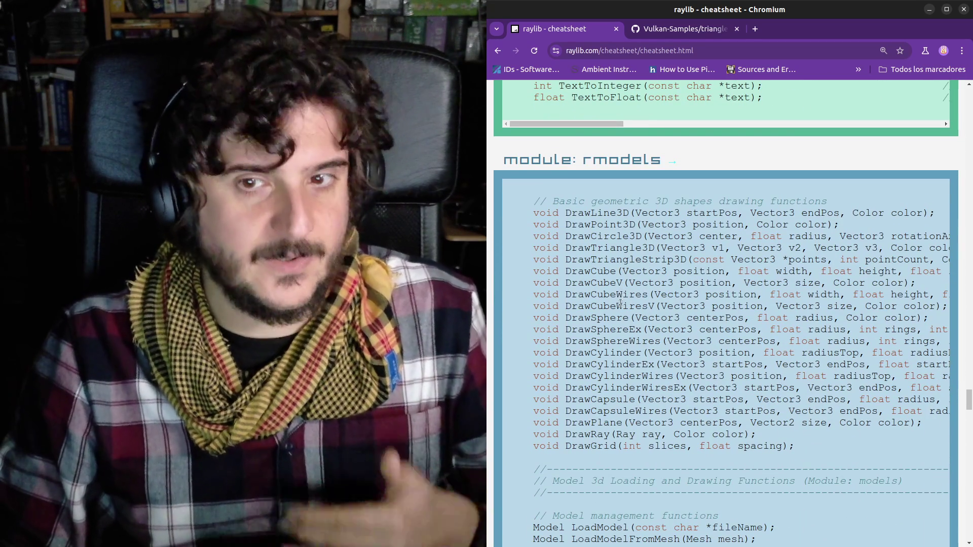
mouse_move(584, 213)
mouse_down()
mouse_move(681, 276)
mouse_move(692, 401)
mouse_up()
click(689, 403)
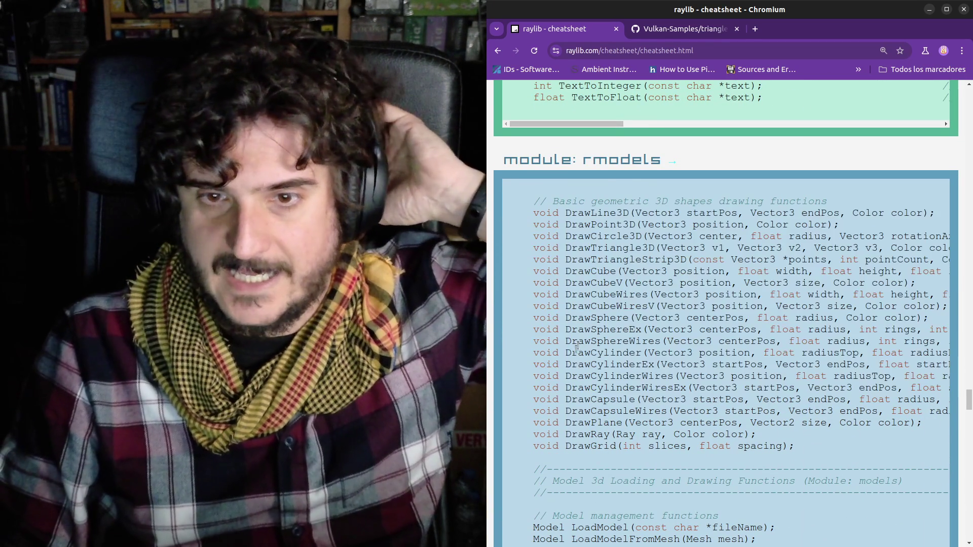
Continue through rmodels, the first raudio functions, structs and colors down to the page footer.
scroll(603, 324, down, 2)
scroll(605, 322, down, 3)
drag(567, 338, 643, 402)
scroll(644, 399, down, 10)
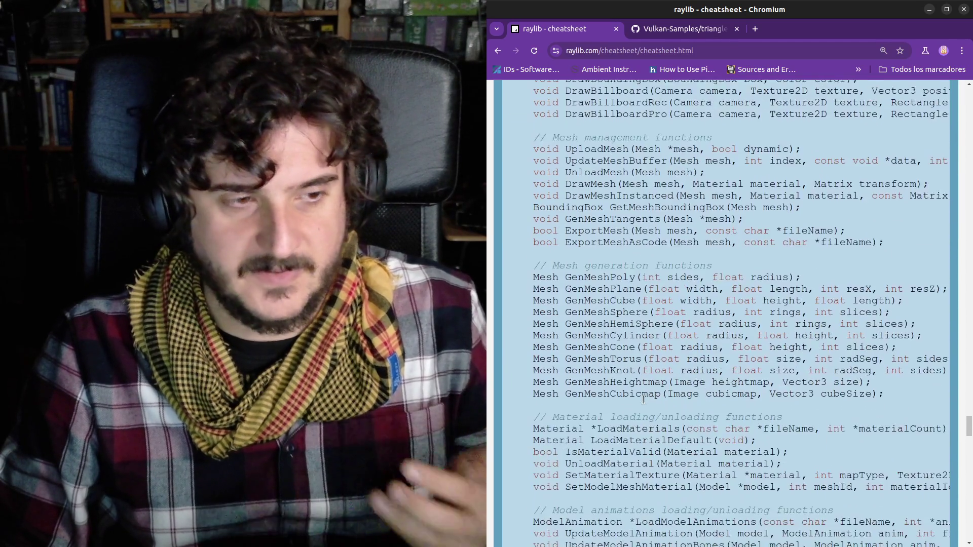
scroll(644, 399, down, 13)
scroll(588, 276, up, 1)
drag(587, 273, 643, 327)
scroll(642, 335, down, 20)
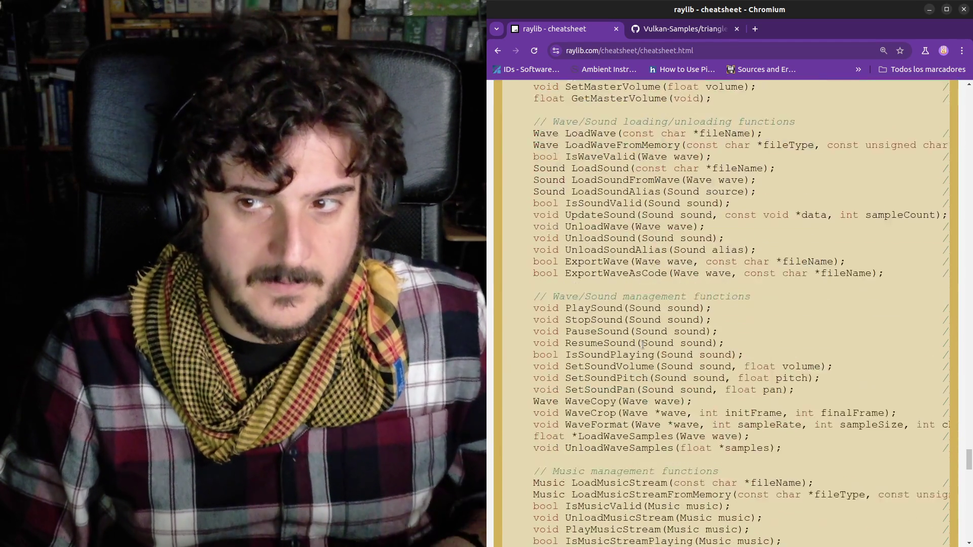
scroll(642, 348, down, 4)
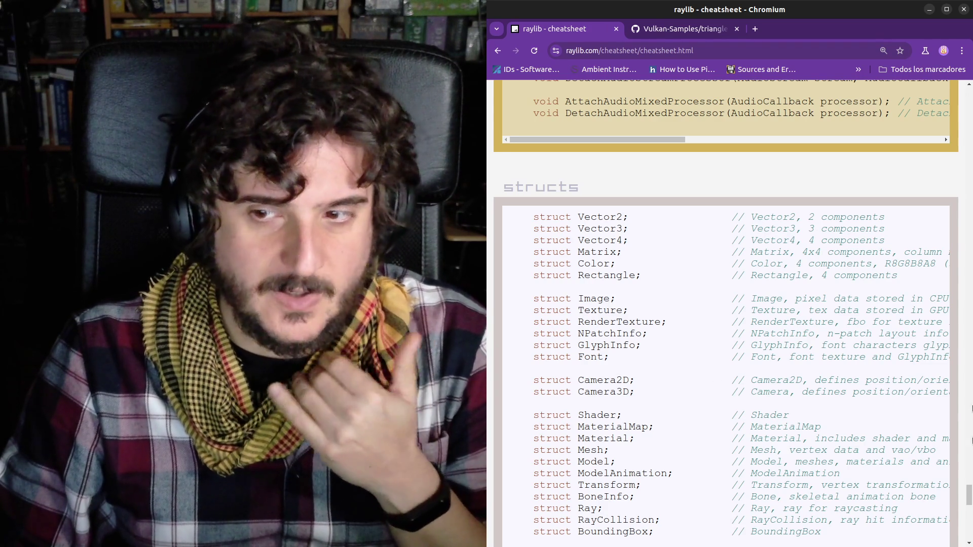
scroll(760, 395, up, 1)
scroll(932, 488, down, 10)
scroll(931, 488, down, 8)
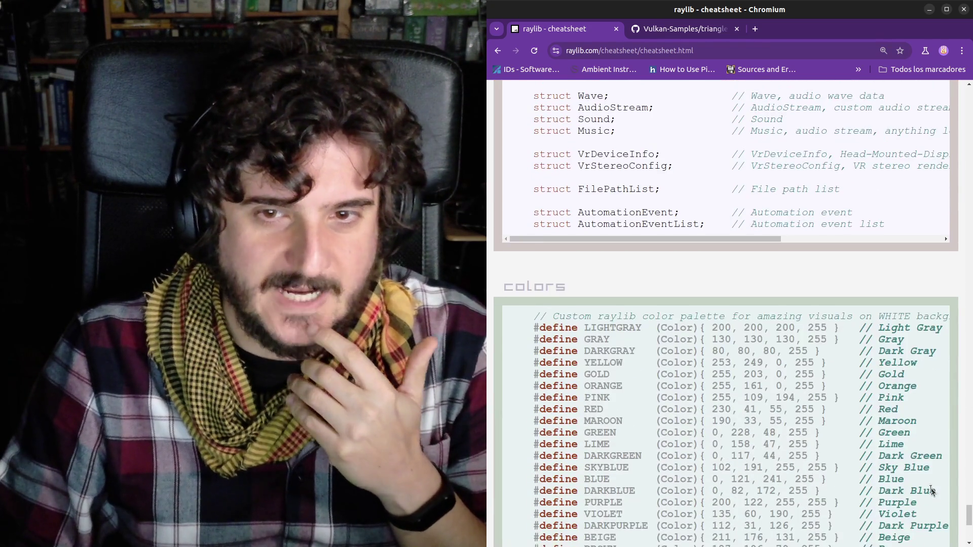
scroll(913, 493, down, 2)
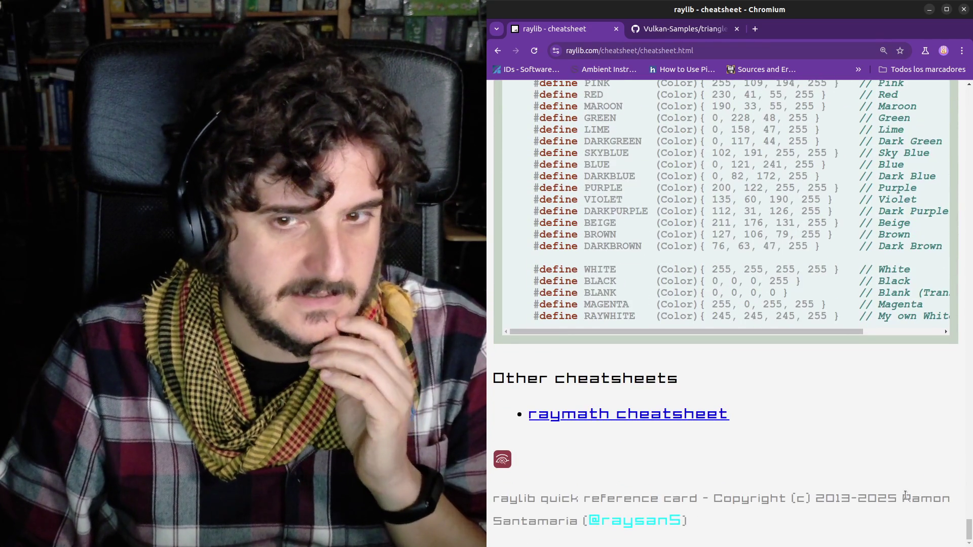
drag(967, 536, 966, 96)
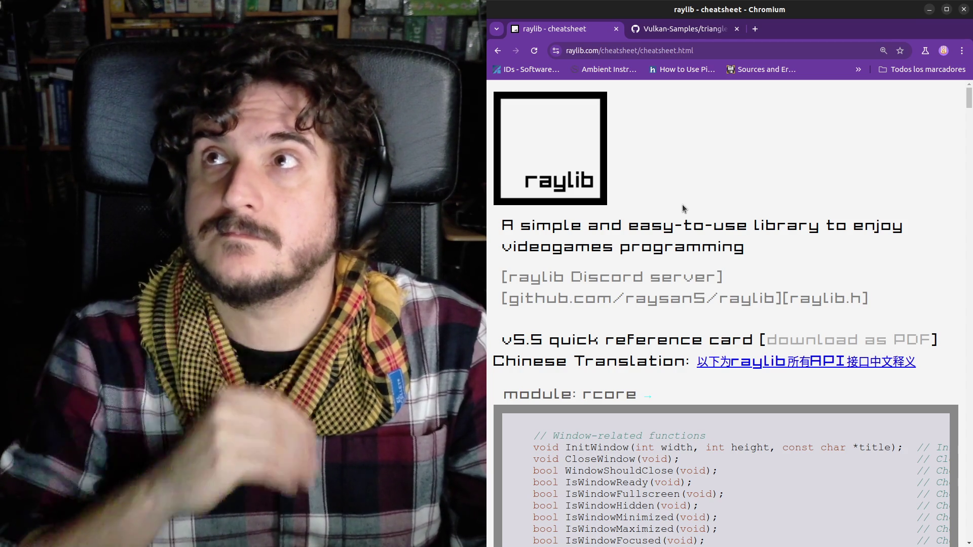
Search for love2d and open the official love2d.org site.
click(662, 51)
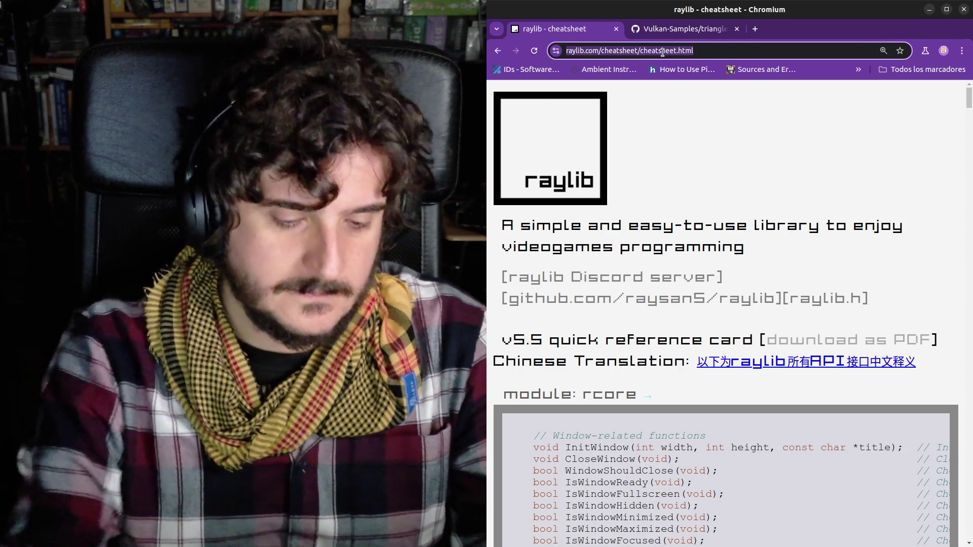
text(love2d)
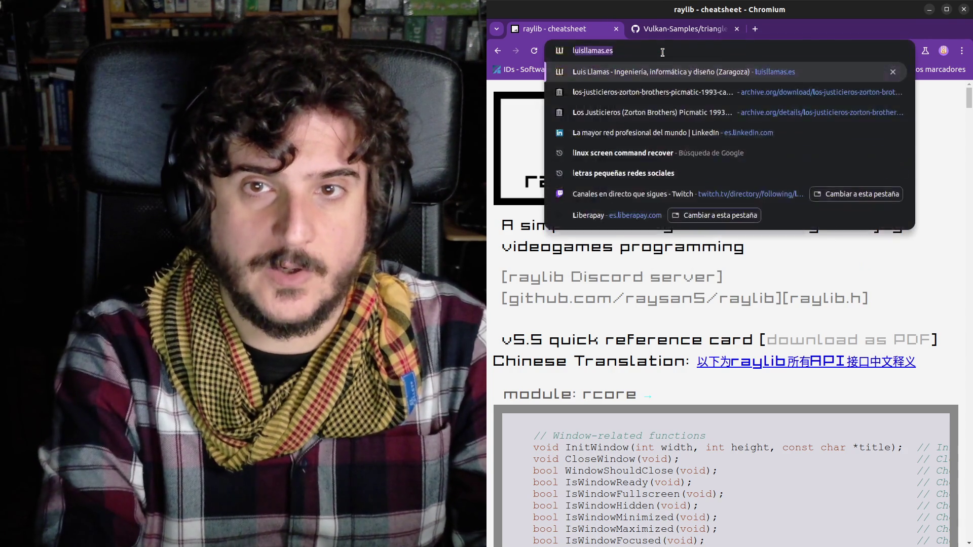
key(Return)
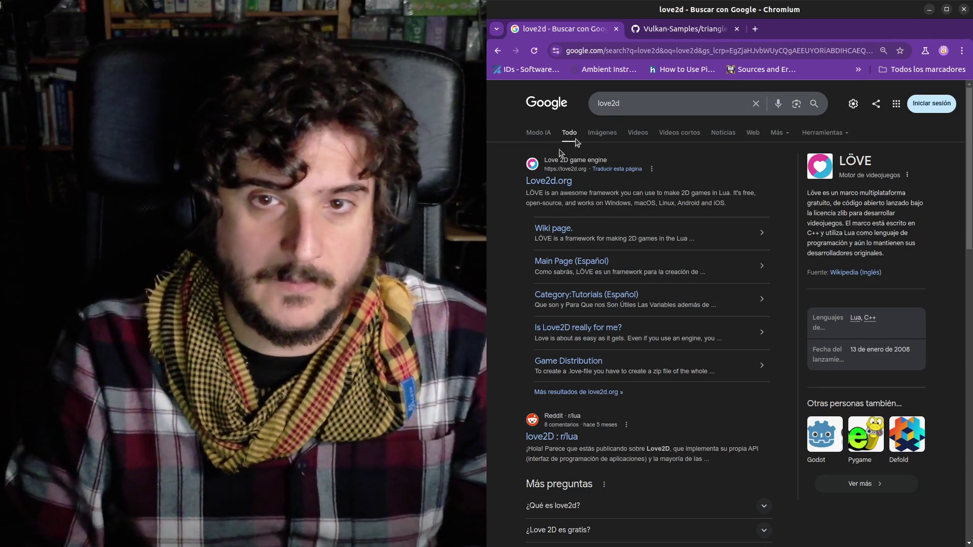
click(532, 180)
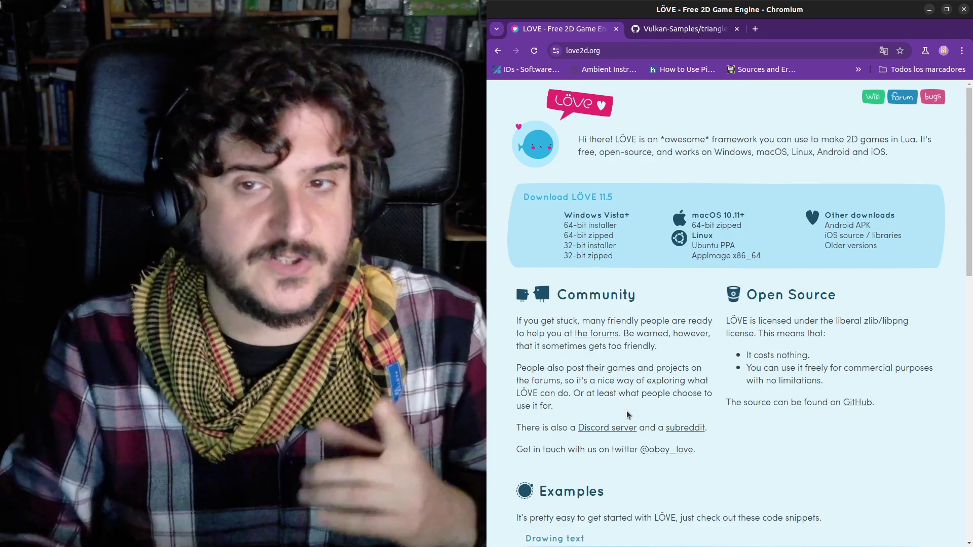
Highlight the intro sentence about making 2D games in Lua and browse the LÖVE homepage.
drag(819, 140, 869, 152)
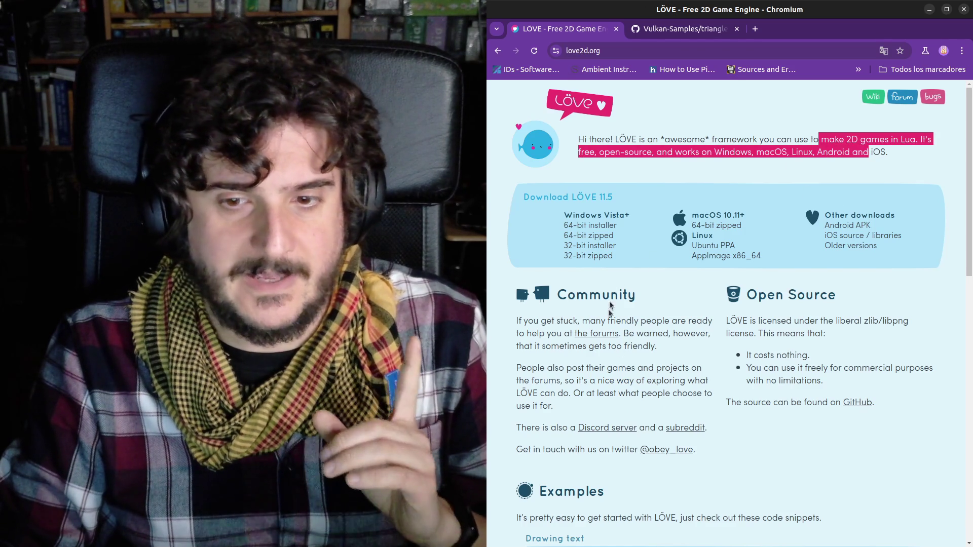
scroll(611, 308, down, 5)
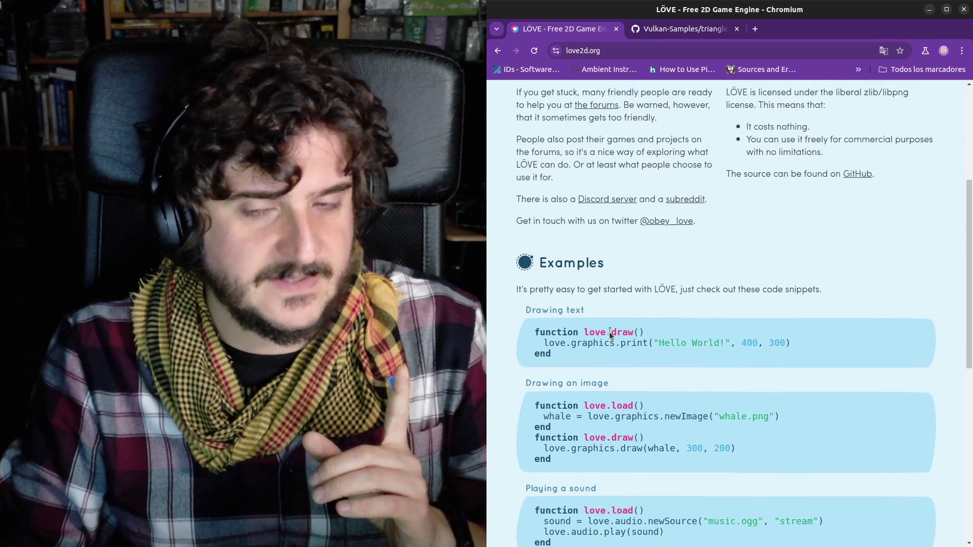
scroll(609, 330, up, 4)
scroll(610, 332, down, 1)
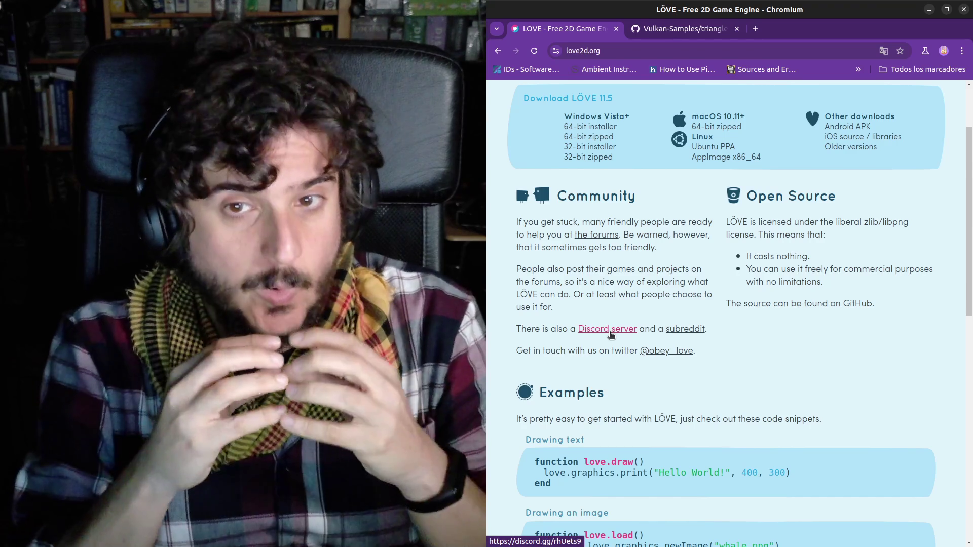
scroll(611, 334, up, 2)
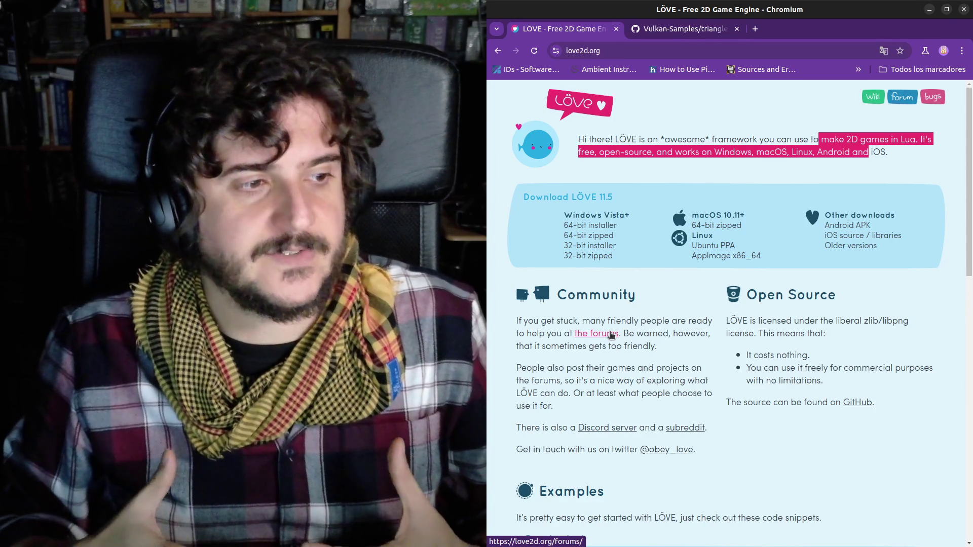
click(637, 53)
Search ogre3d, go back from ogre3d.org's 403 Forbidden page, and open the Spanish Wikipedia OGRE 3D article.
text(ogre3d)
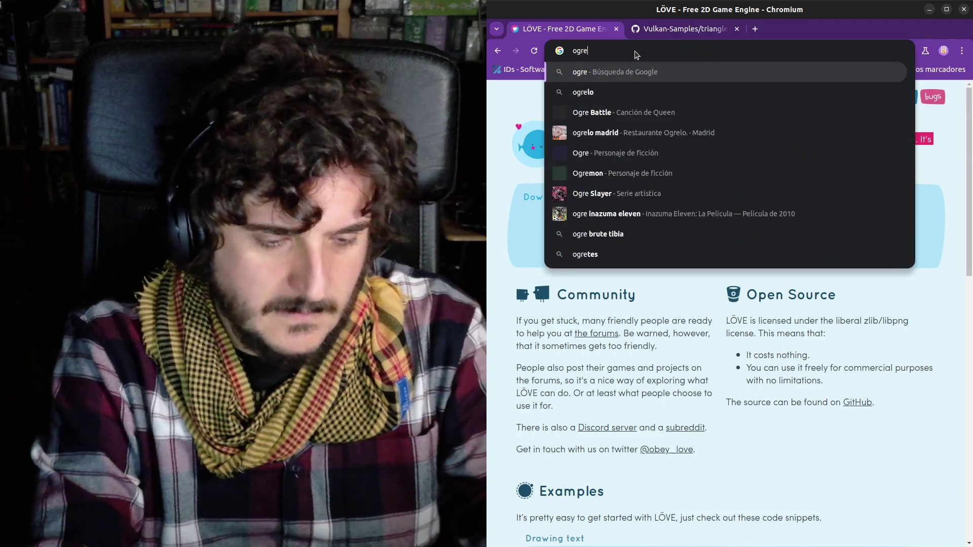
key(Return)
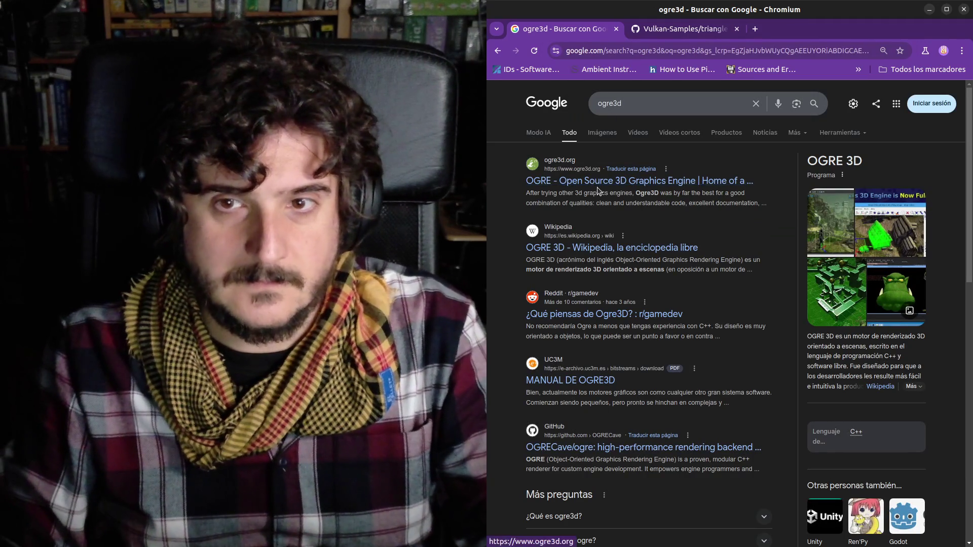
click(601, 182)
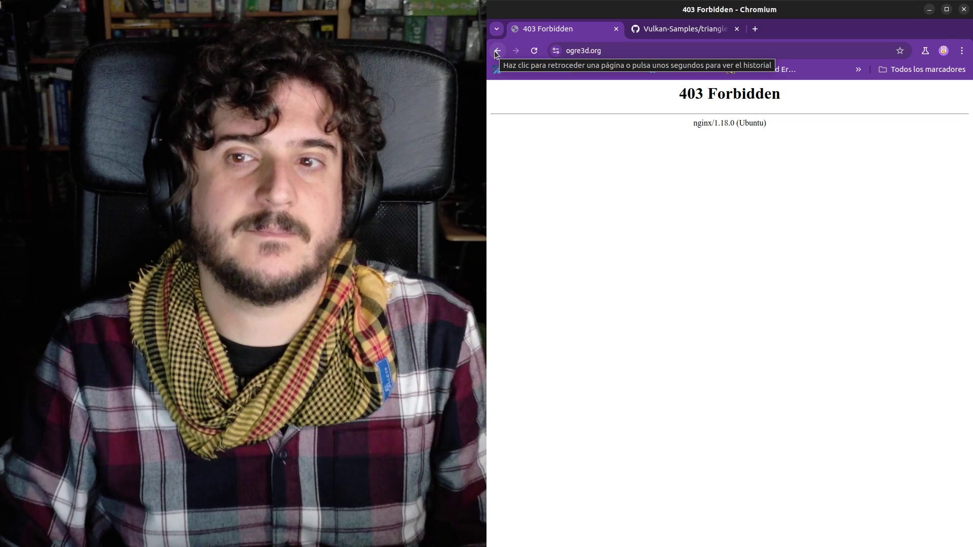
click(497, 51)
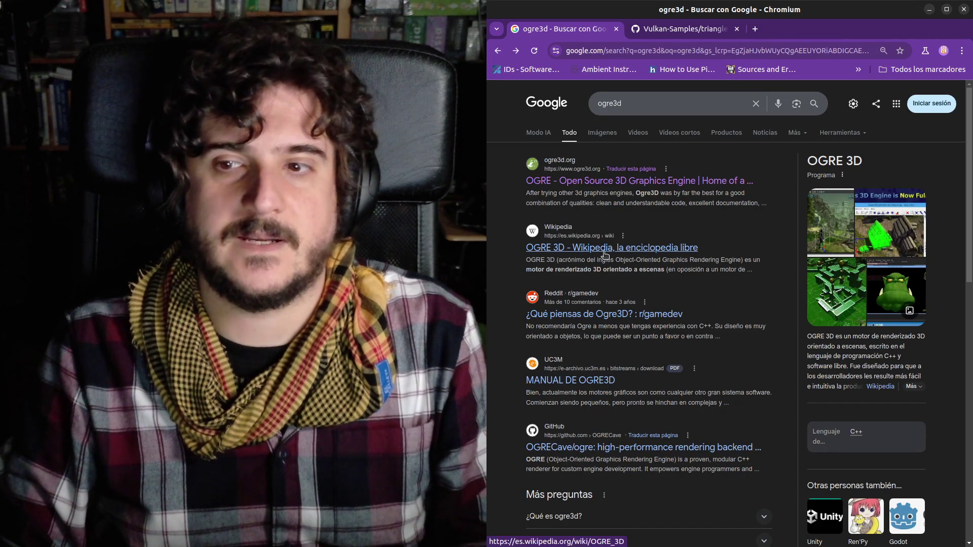
click(604, 252)
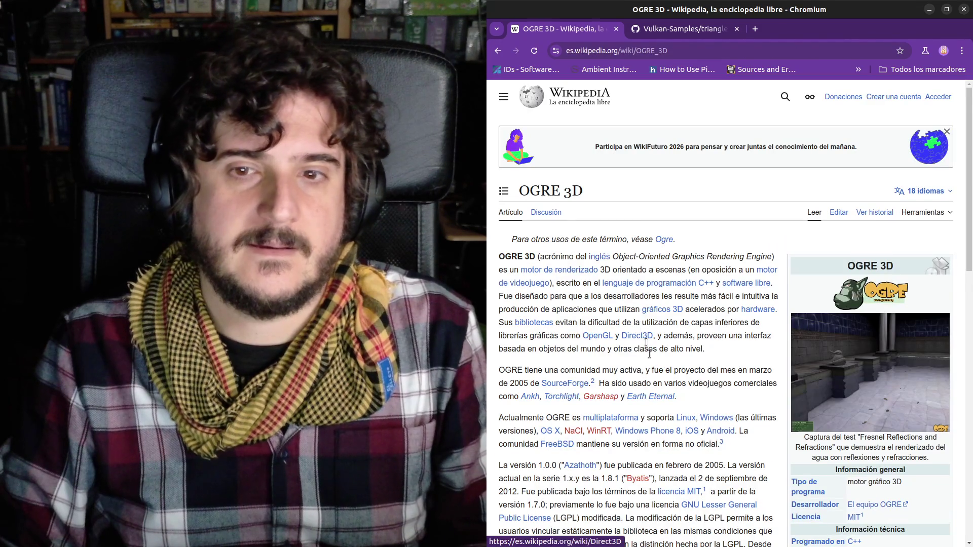
scroll(649, 355, down, 3)
scroll(652, 373, down, 8)
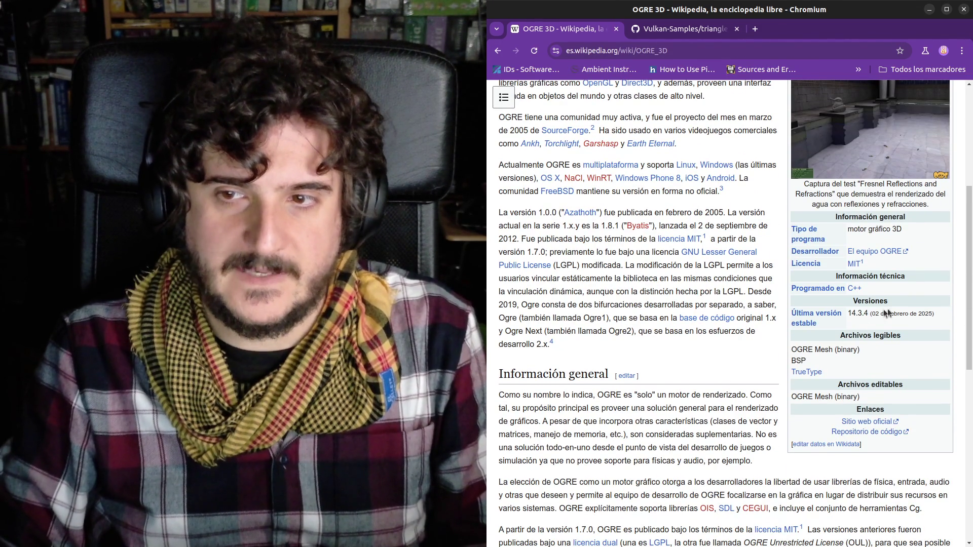
drag(884, 313, 918, 313)
click(918, 313)
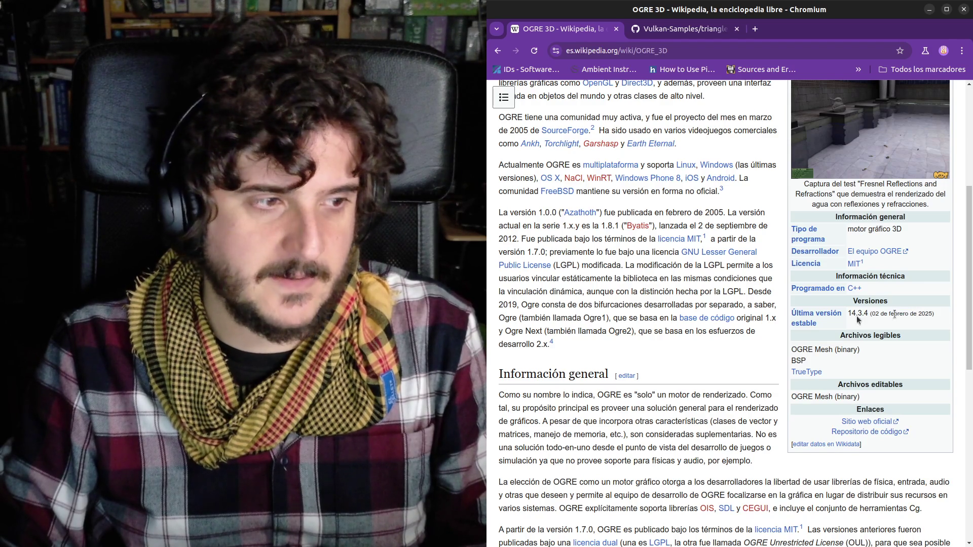
scroll(708, 355, up, 8)
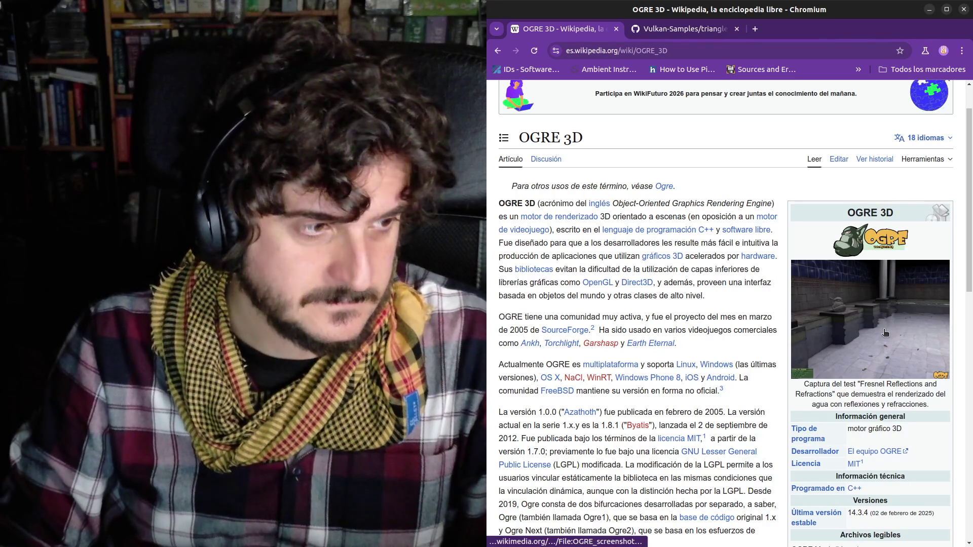
click(641, 51)
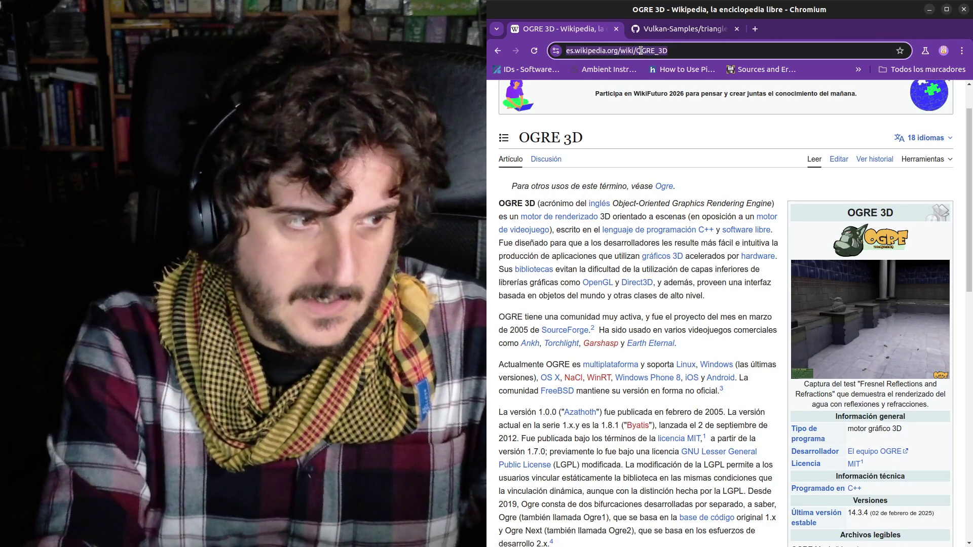
Search for 'eve blender' and show only image results.
text(eve blender)
key(Return)
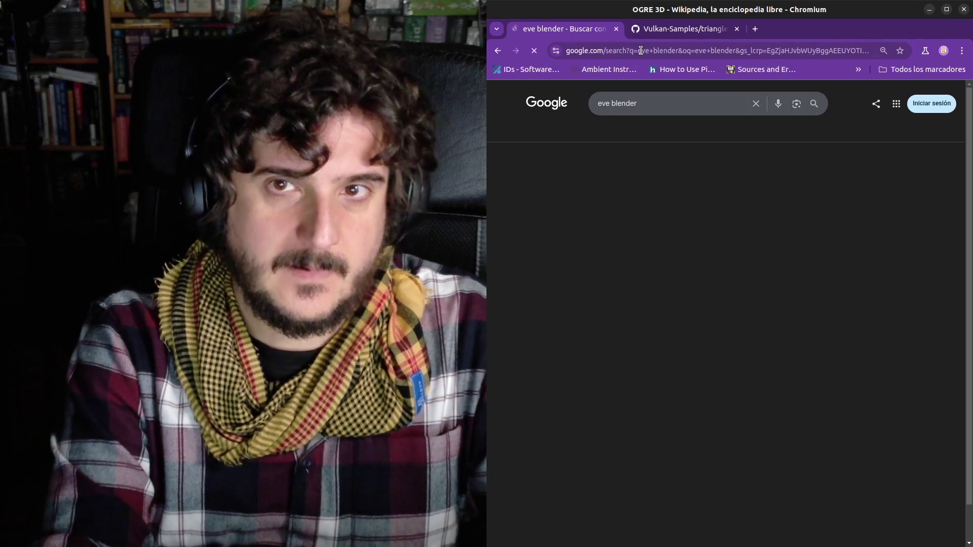
click(602, 132)
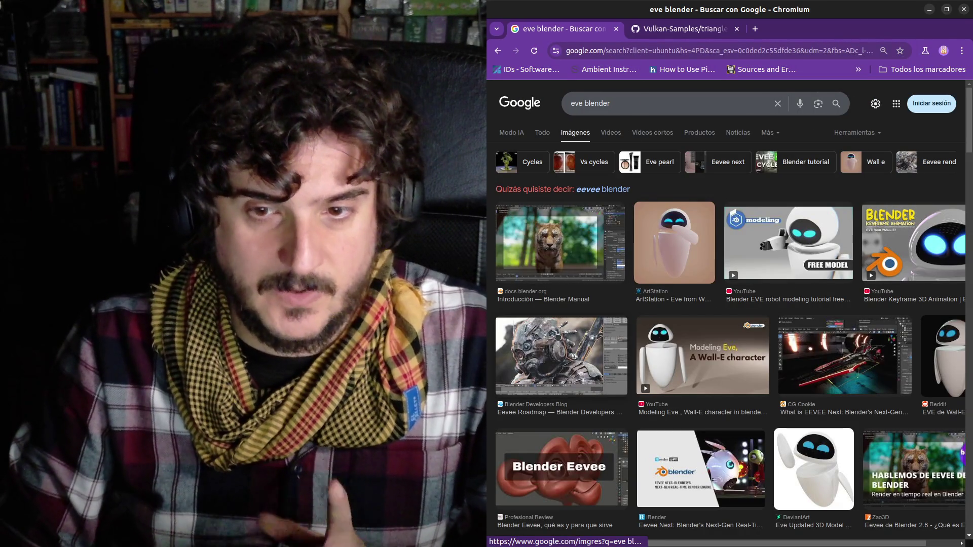
Preview the Blender manual's tiger render, view it in a new tab, then close that tab.
click(556, 246)
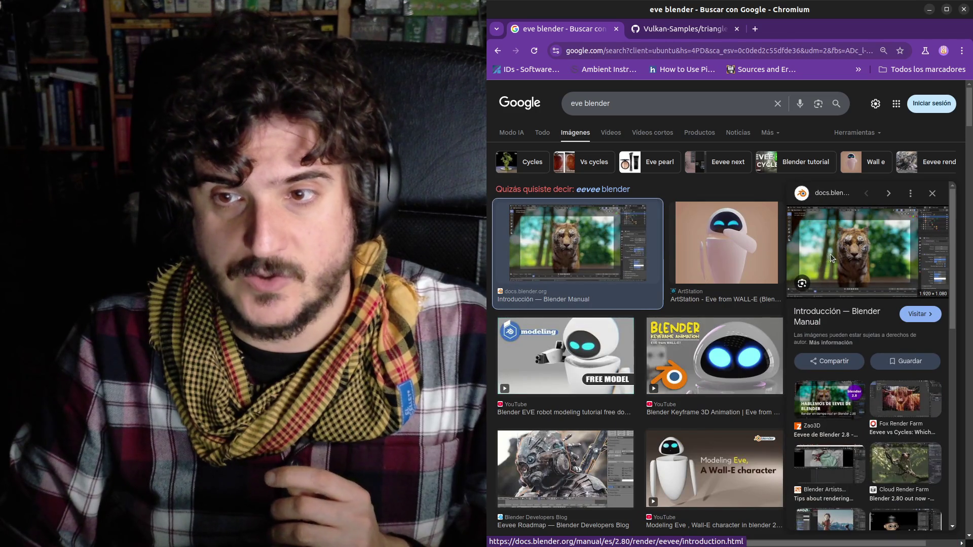
right_click(826, 256)
click(770, 401)
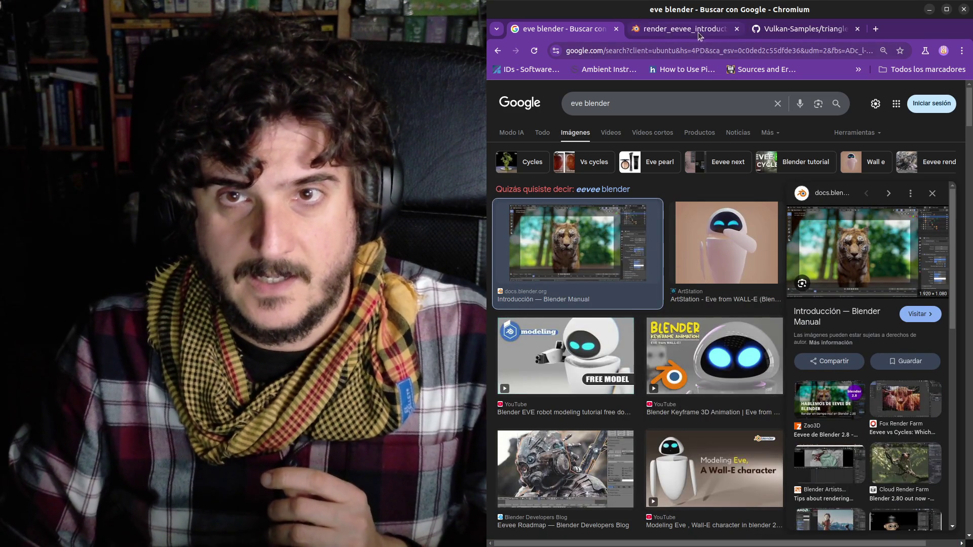
click(696, 32)
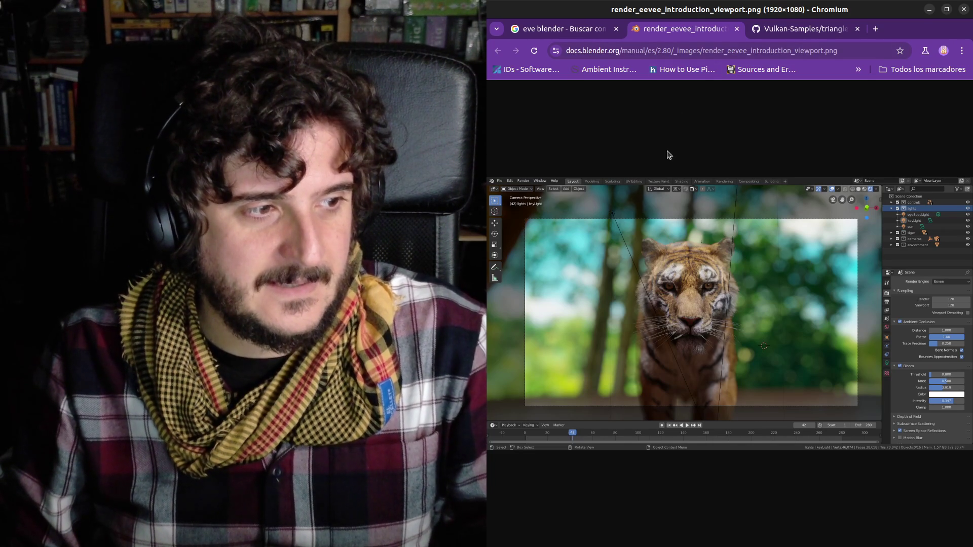
middle_click(705, 28)
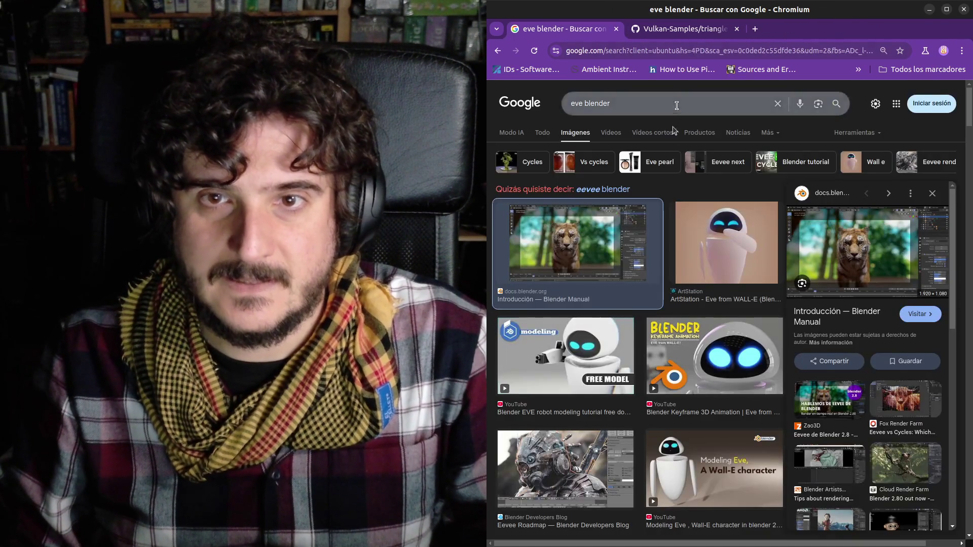
Scroll the 'eve blender' image results and open the Eevee Roadmap picture in a new tab.
scroll(679, 244, down, 3)
scroll(679, 243, down, 1)
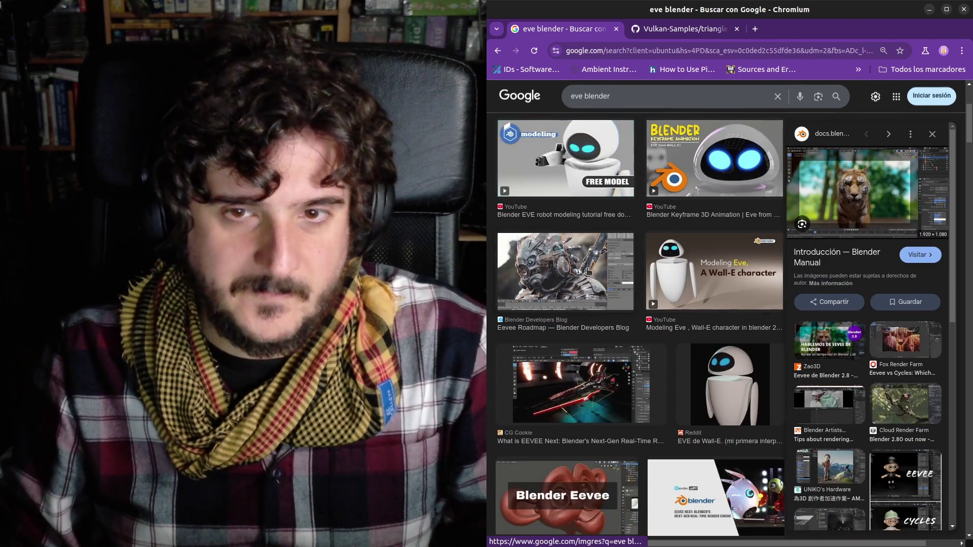
click(583, 273)
right_click(882, 181)
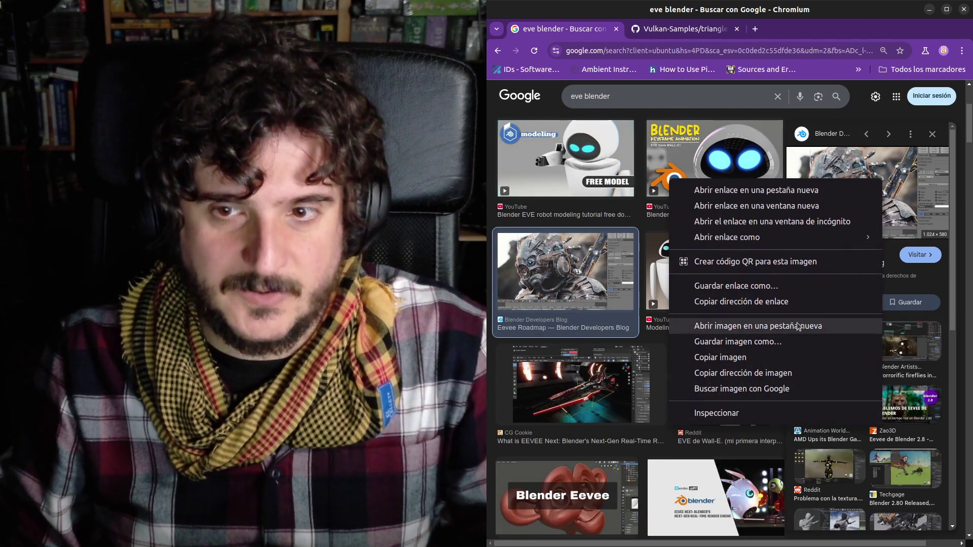
click(740, 326)
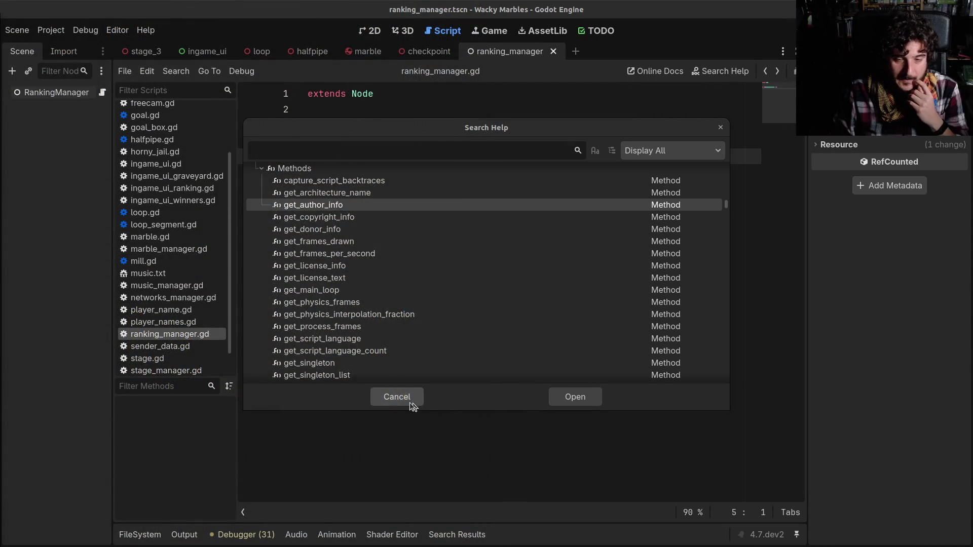
click(414, 401)
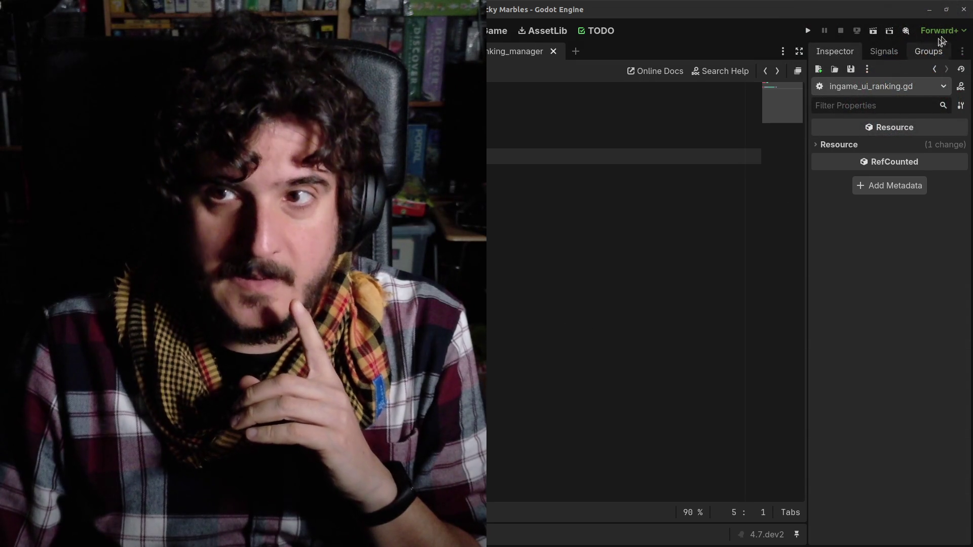
click(963, 31)
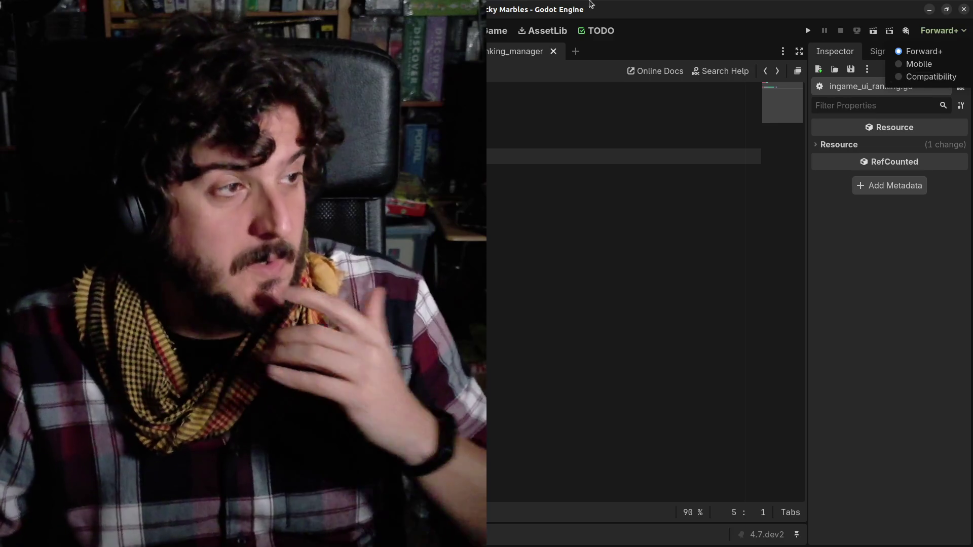
click(822, 45)
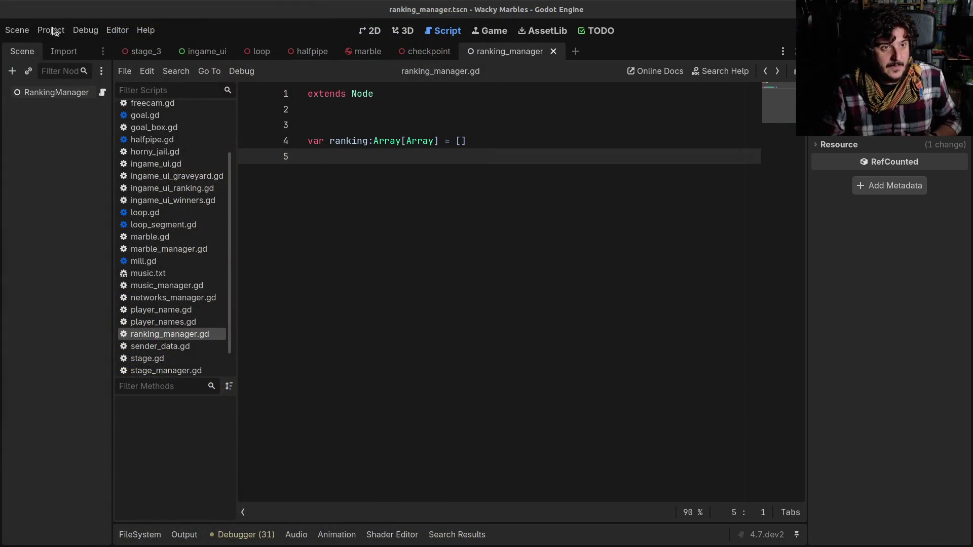
Filter Project Settings' General tab by 'jolt', view the Jolt Physics 3D options, then close.
click(51, 29)
click(64, 48)
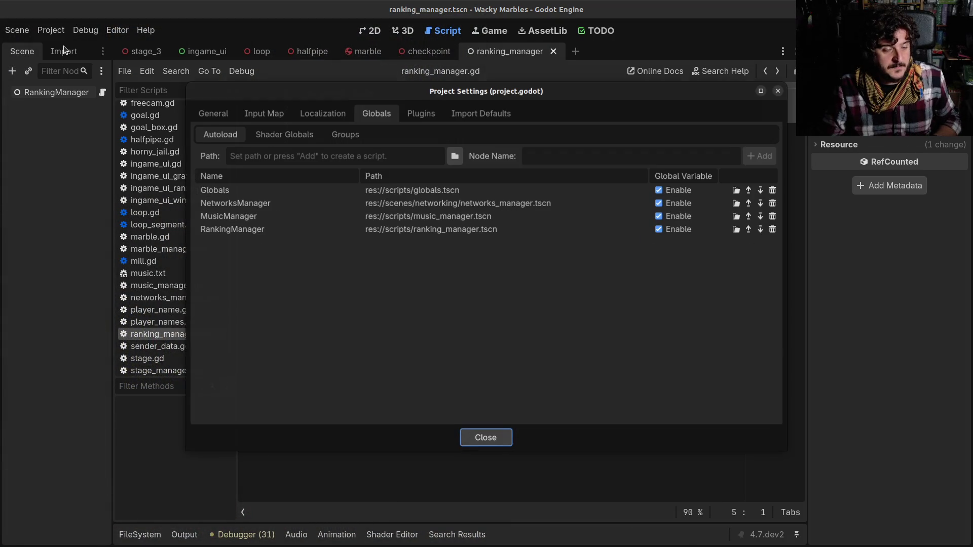
click(264, 111)
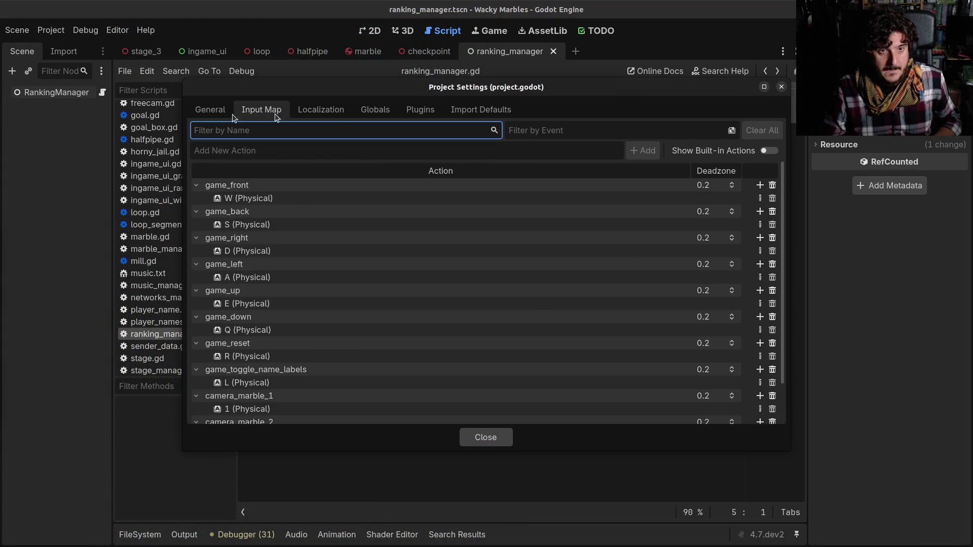
click(213, 110)
click(271, 151)
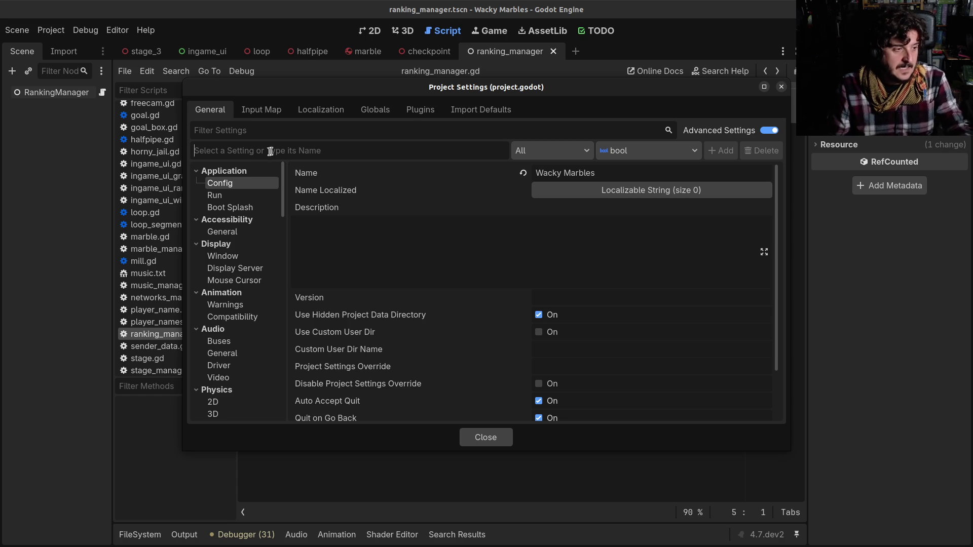
click(262, 137)
text(jolt)
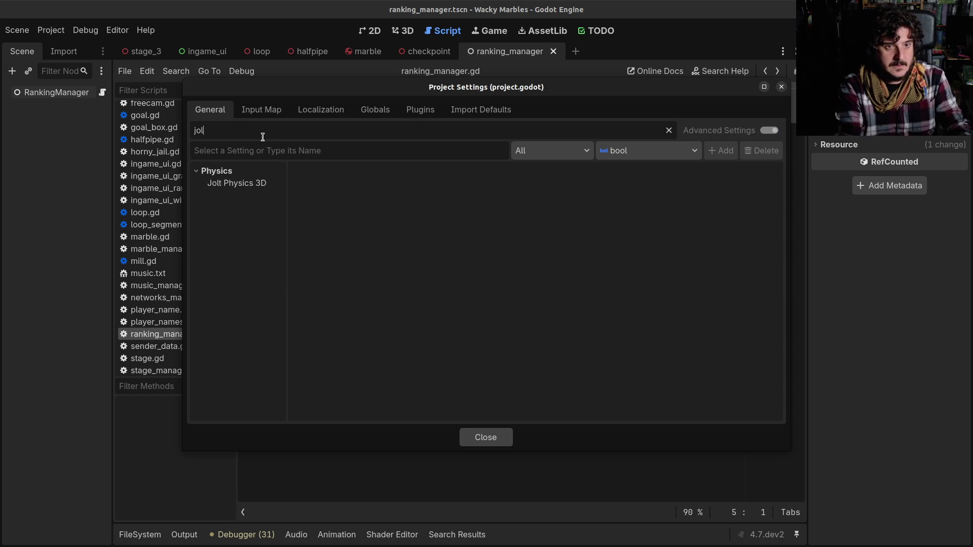
click(257, 184)
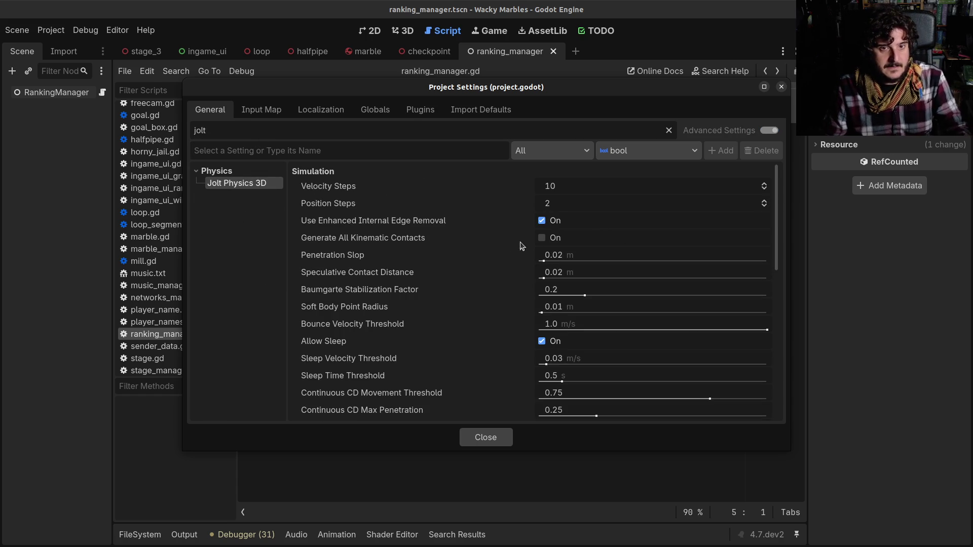
scroll(510, 265, down, 2)
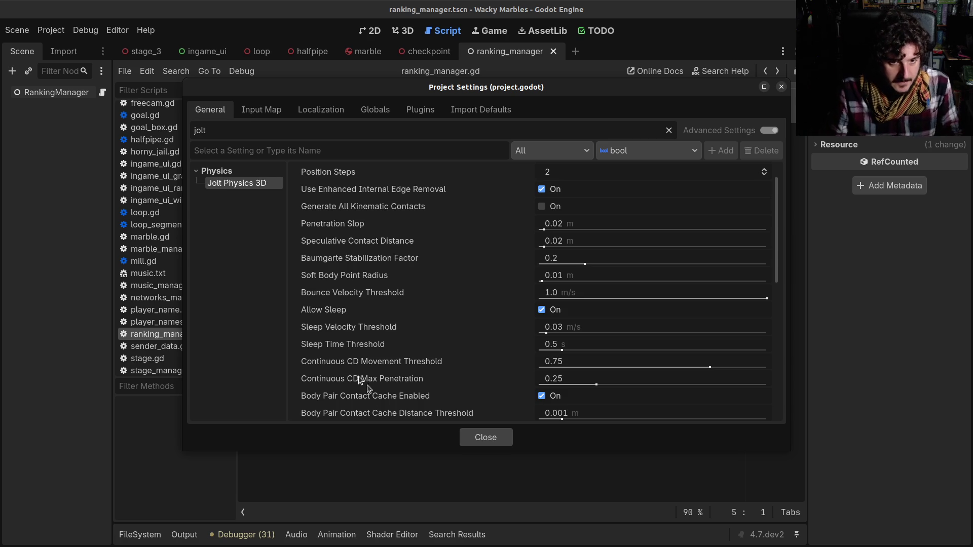
click(471, 440)
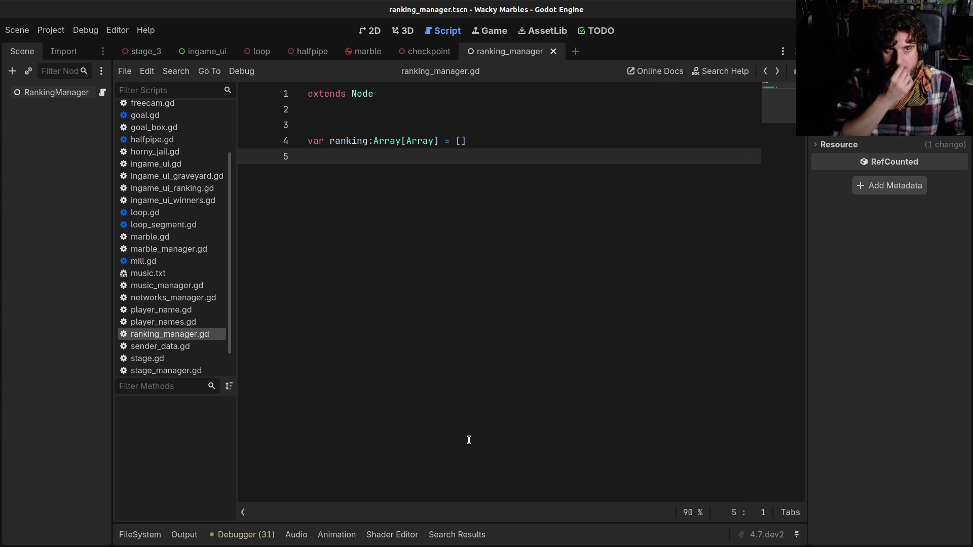
Drag the Scene dock's splitter about 80 pixels right to widen it slightly.
drag(113, 338, 153, 339)
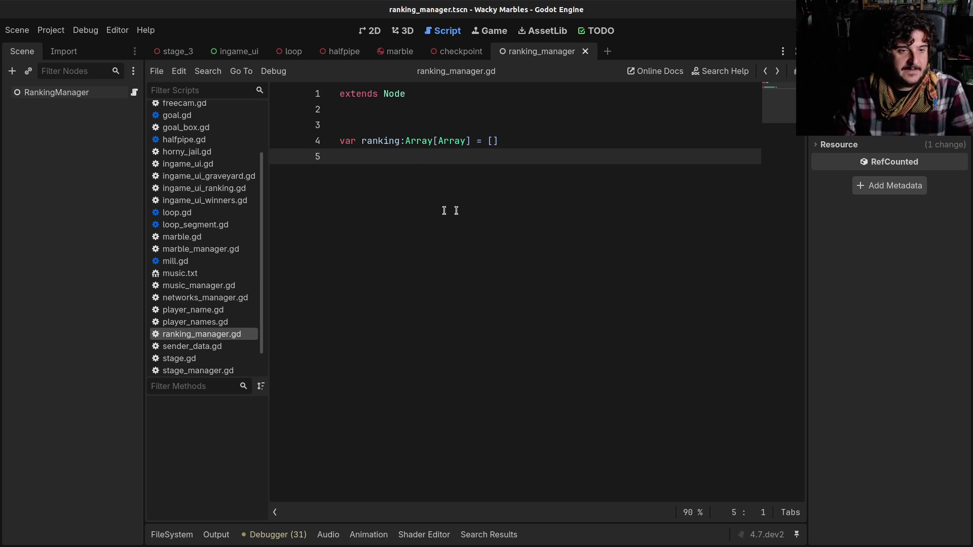
Step through checkpoint_manager.gd's edit history across lines 17, 30 and 35 to view _process's sorting loop.
click(766, 73)
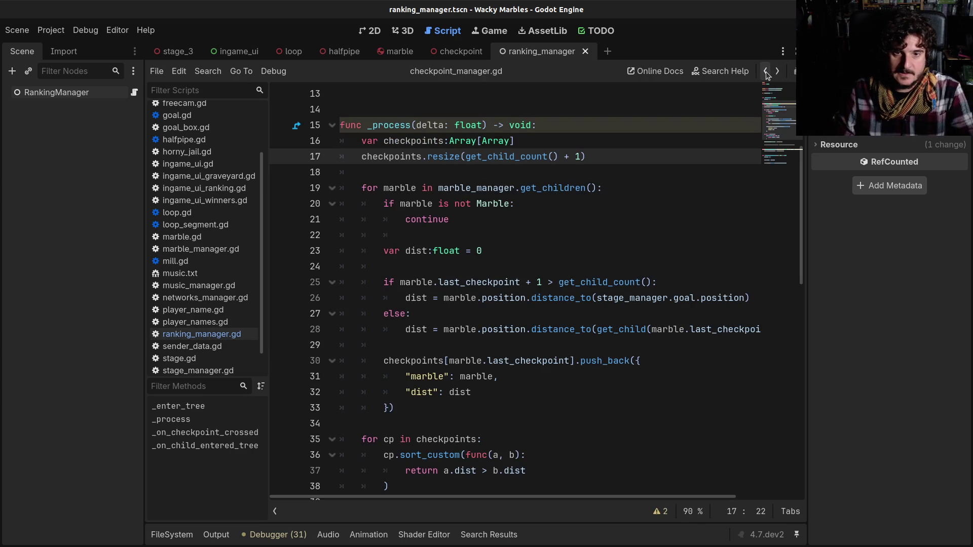
scroll(626, 194, down, 3)
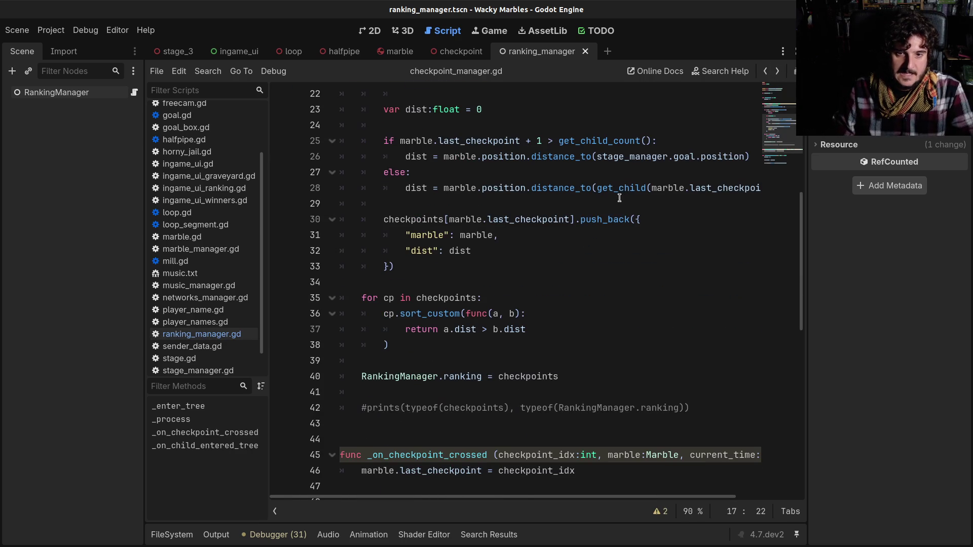
click(454, 299)
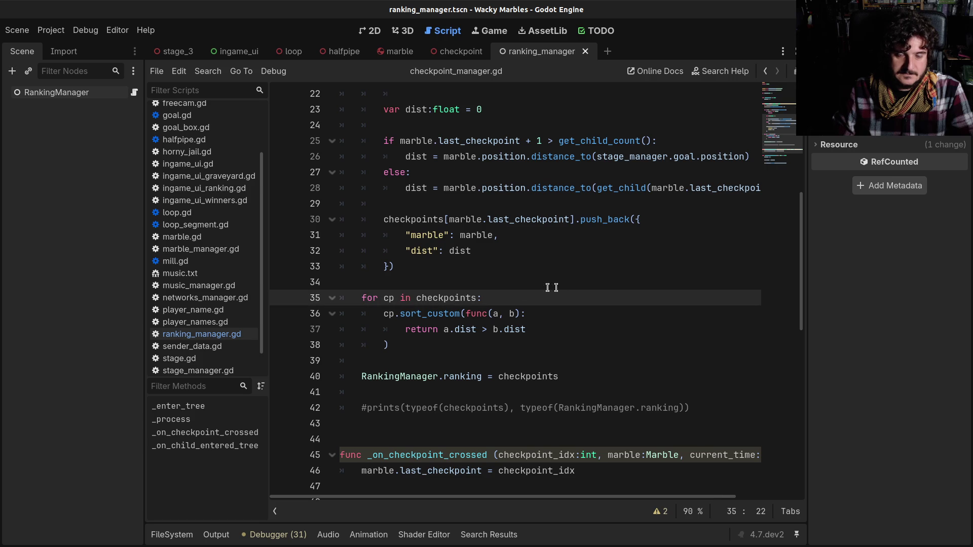
click(767, 72)
click(767, 73)
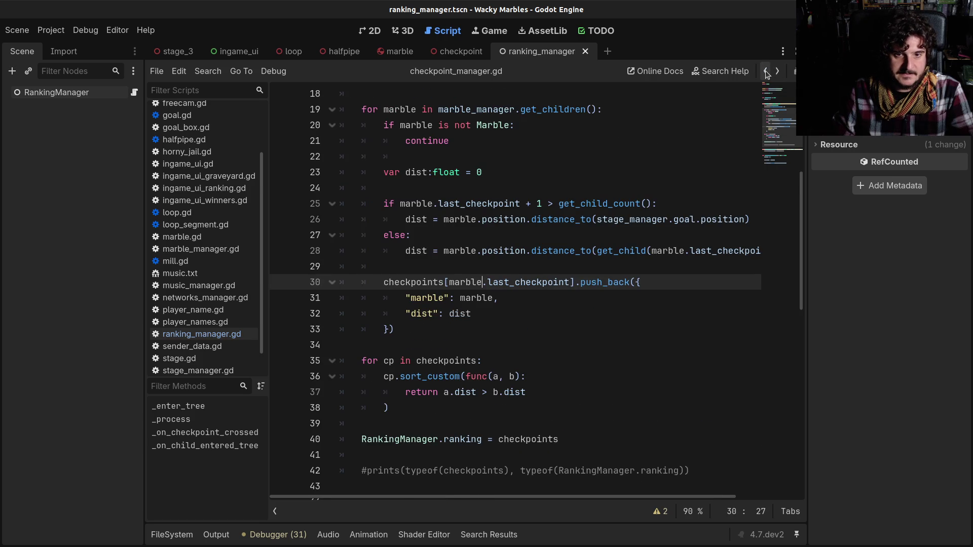
click(766, 73)
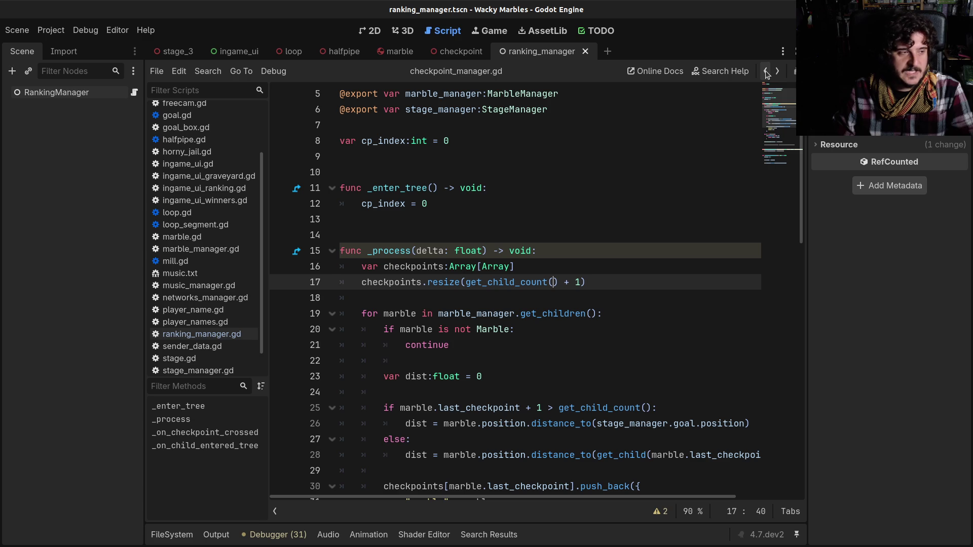
click(766, 72)
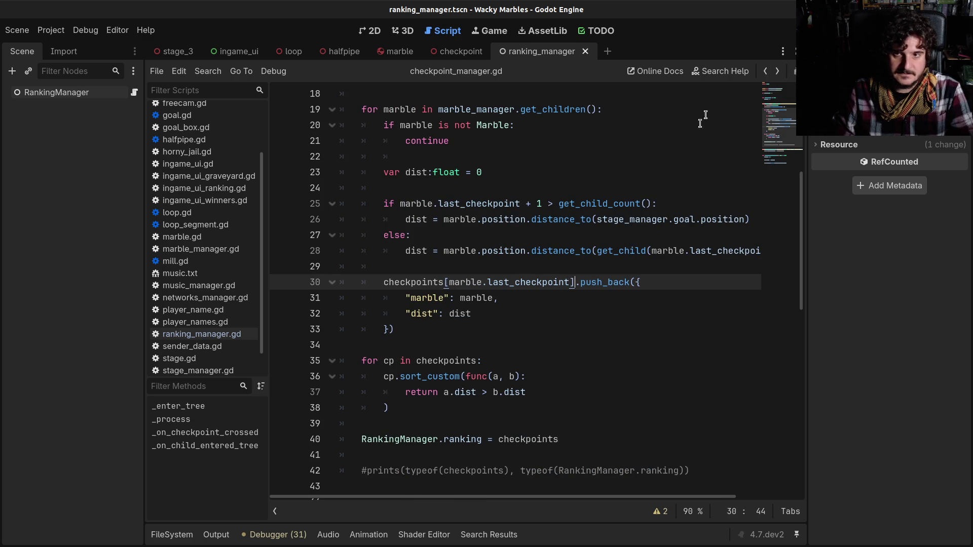
click(766, 72)
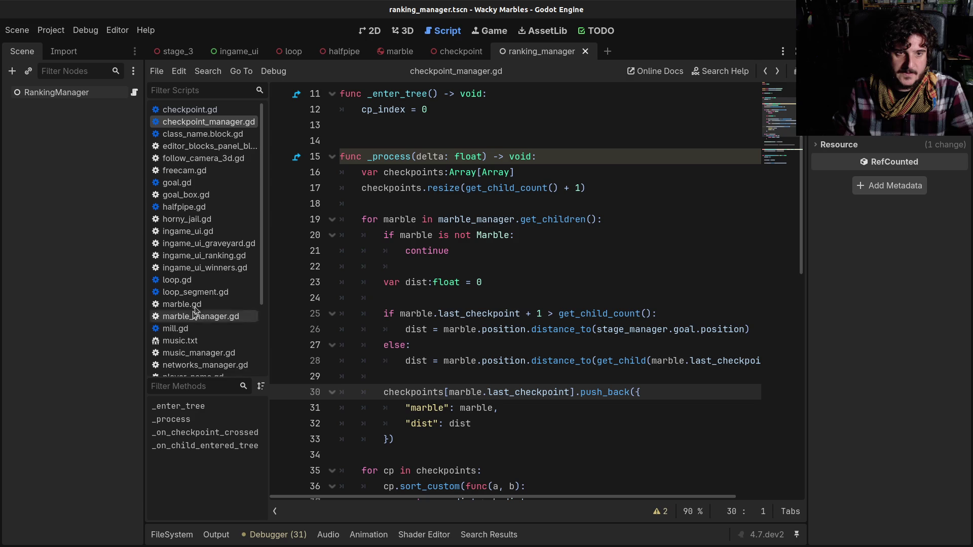
scroll(213, 164, down, 3)
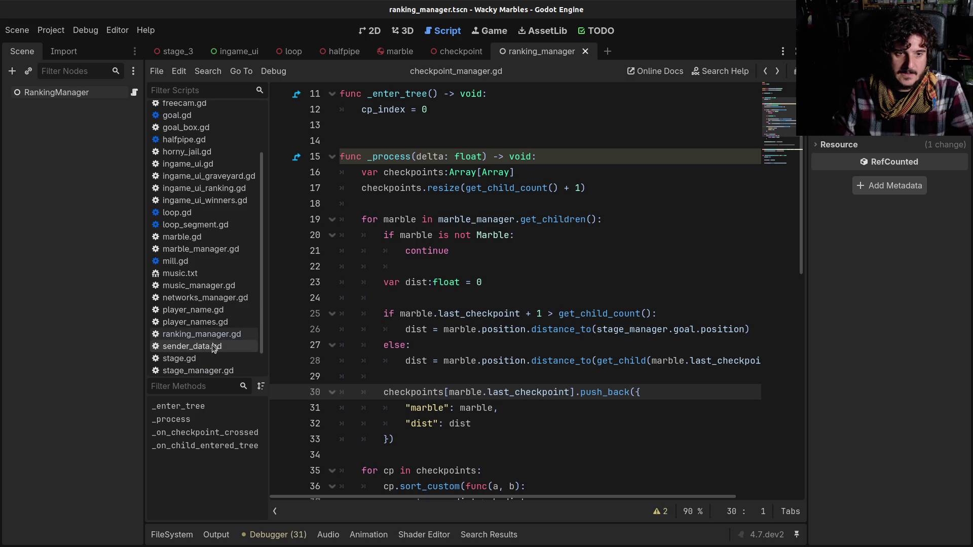
scroll(203, 281, down, 1)
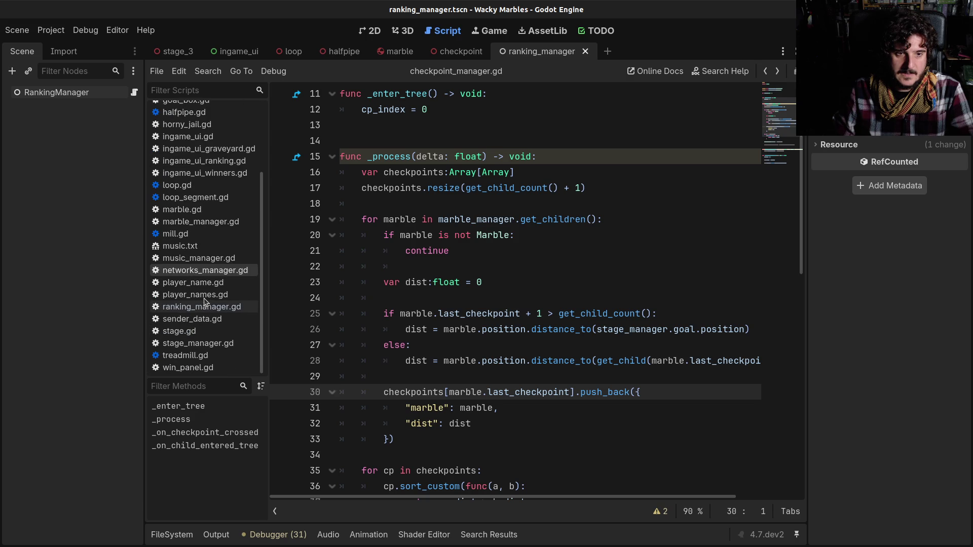
click(235, 51)
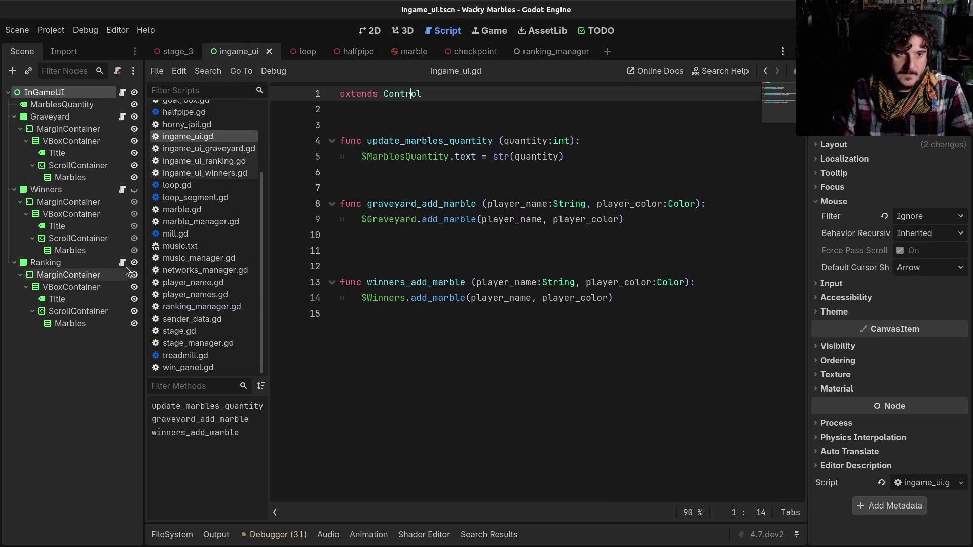
Open ingame_ui_ranking.gd, then move the raylib Chromium window and reset its zoom to 100%.
click(122, 262)
click(507, 282)
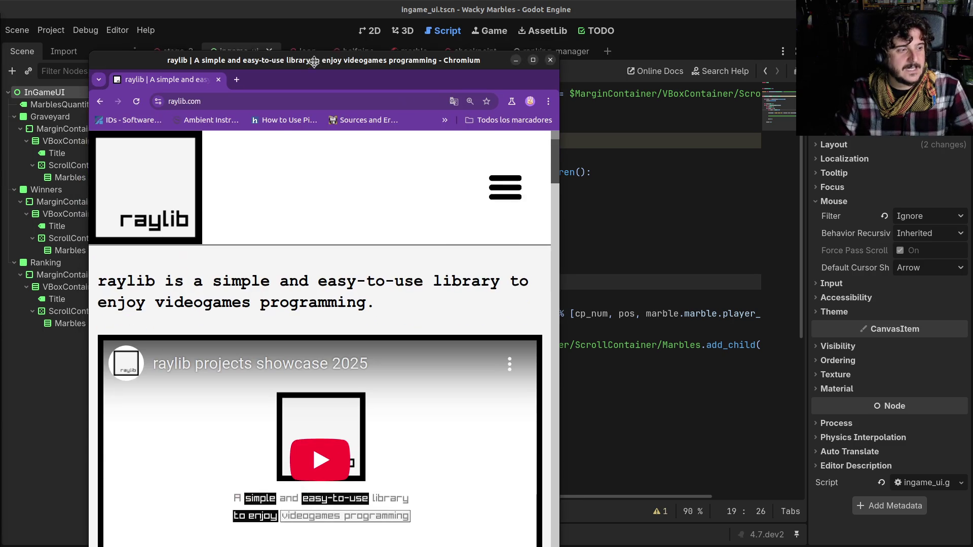
mouse_move(317, 47)
mouse_down()
mouse_move(300, 68)
mouse_move(299, 6)
mouse_up()
key(ctrl+minus)
key(ctrl+minus)
key(ctrl+minus)
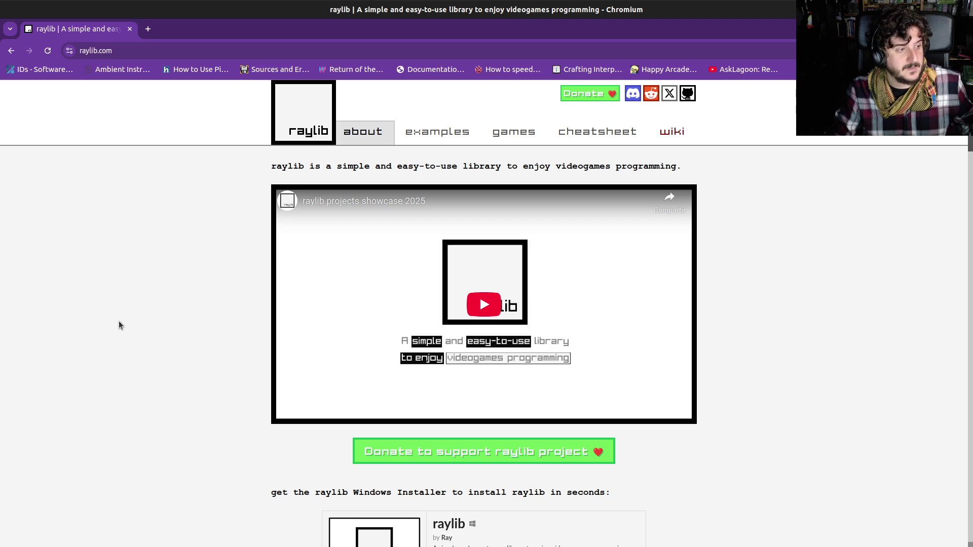
Open the raylib cheatsheet at 200% zoom and scroll down through the rcore functions.
click(570, 130)
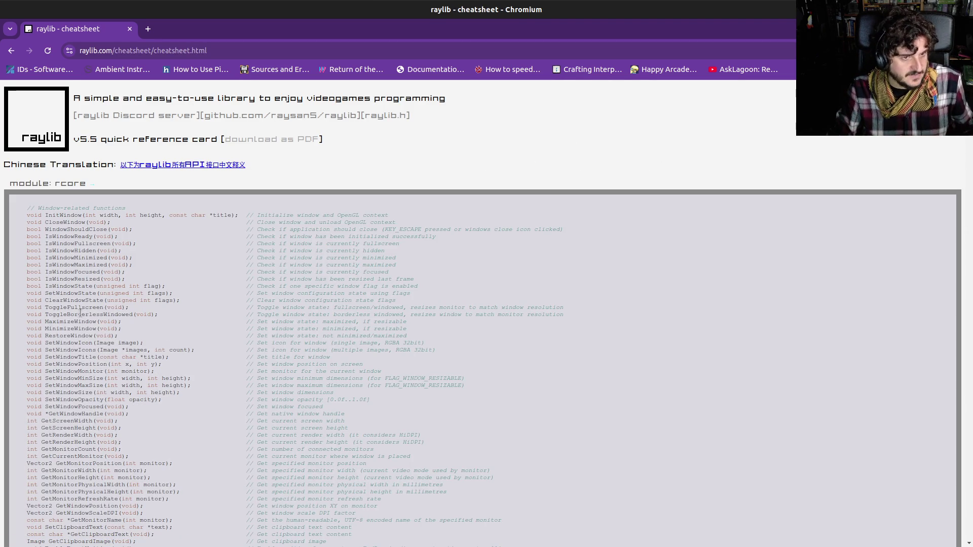
key(ctrl+plus)
key(ctrl+plus)
key(ctrl+plus)
scroll(198, 336, down, 3)
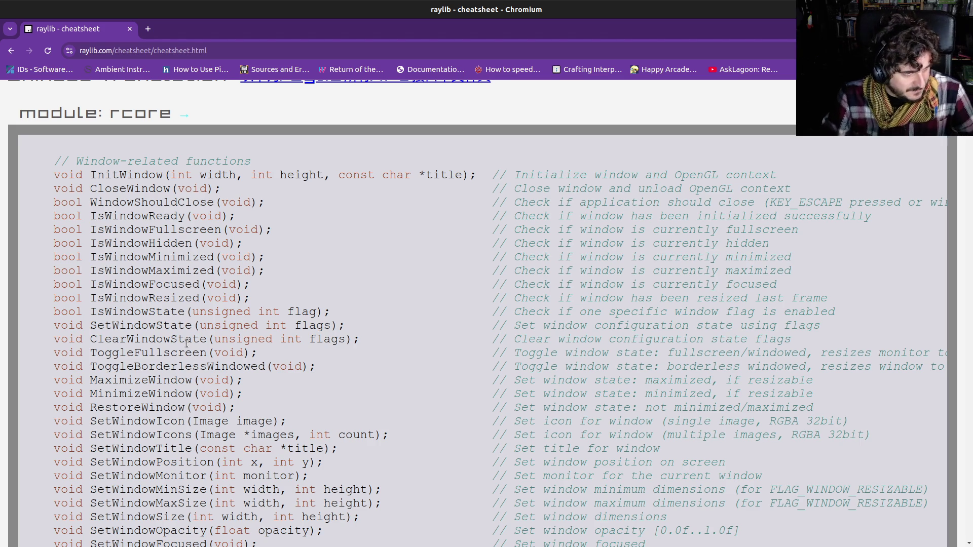
scroll(187, 343, down, 6)
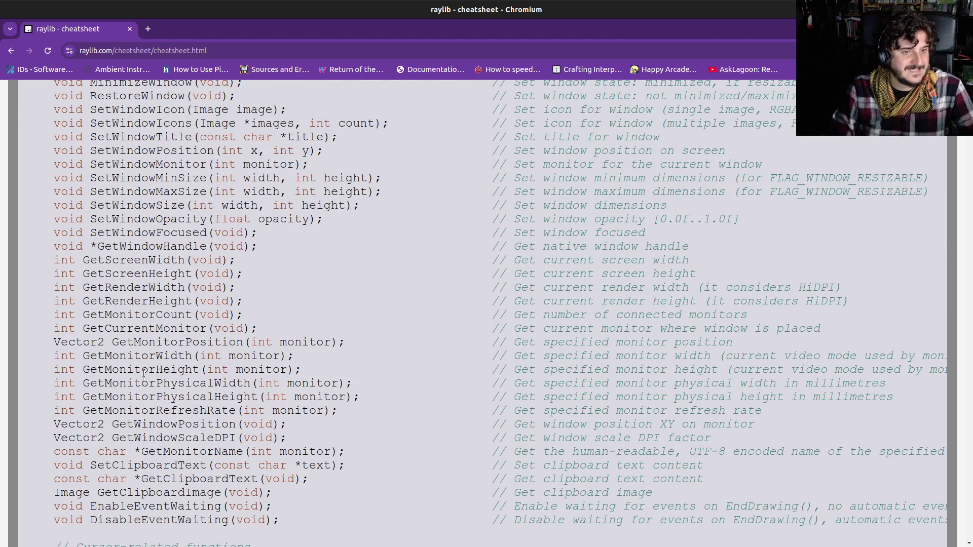
scroll(142, 375, down, 6)
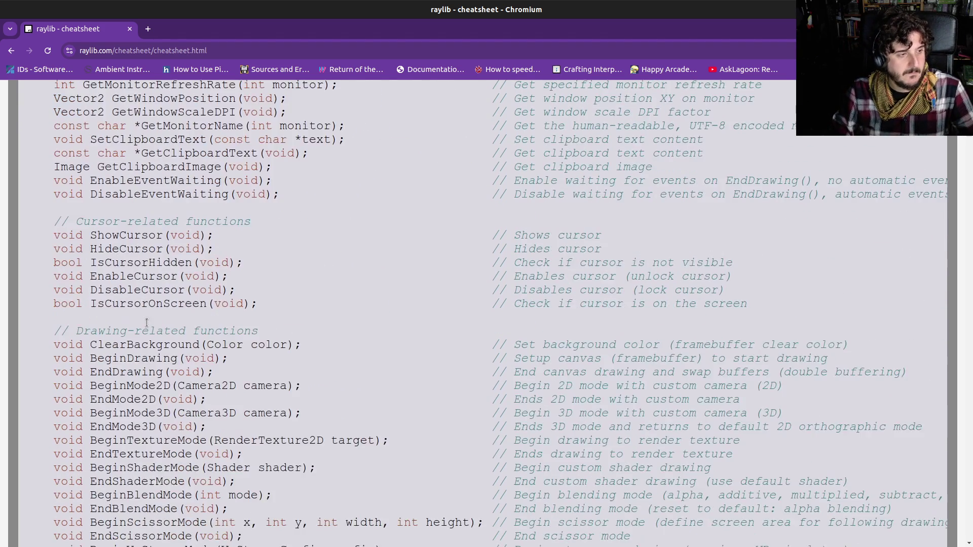
scroll(146, 322, down, 2)
Zoom the cheatsheet out to 150%, scroll back up, and return to Godot.
key(ctrl+minus)
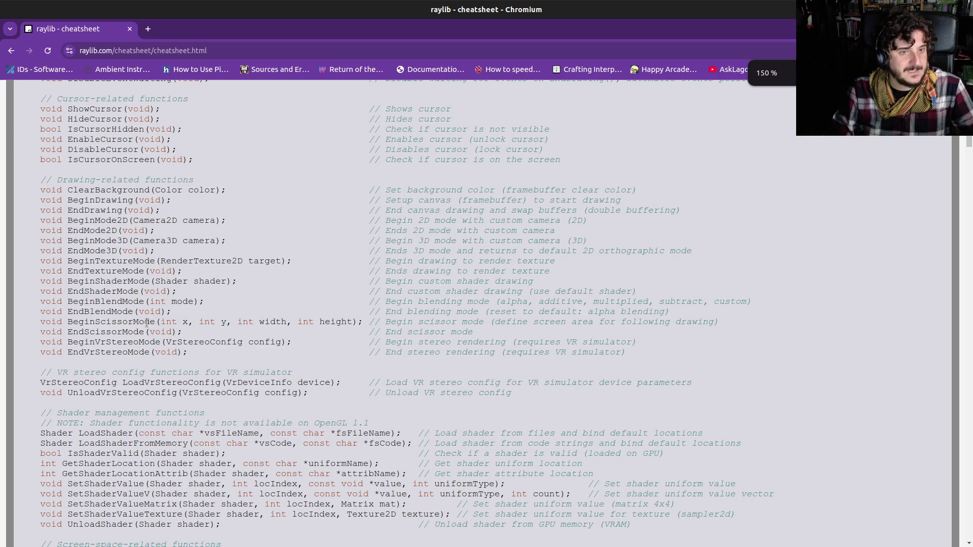
scroll(146, 323, up, 1)
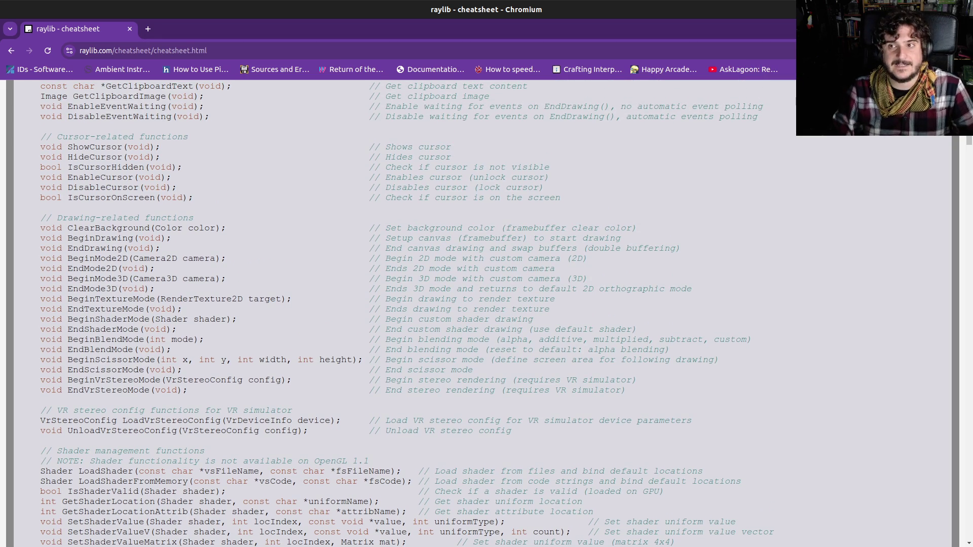
key(alt+Tab)
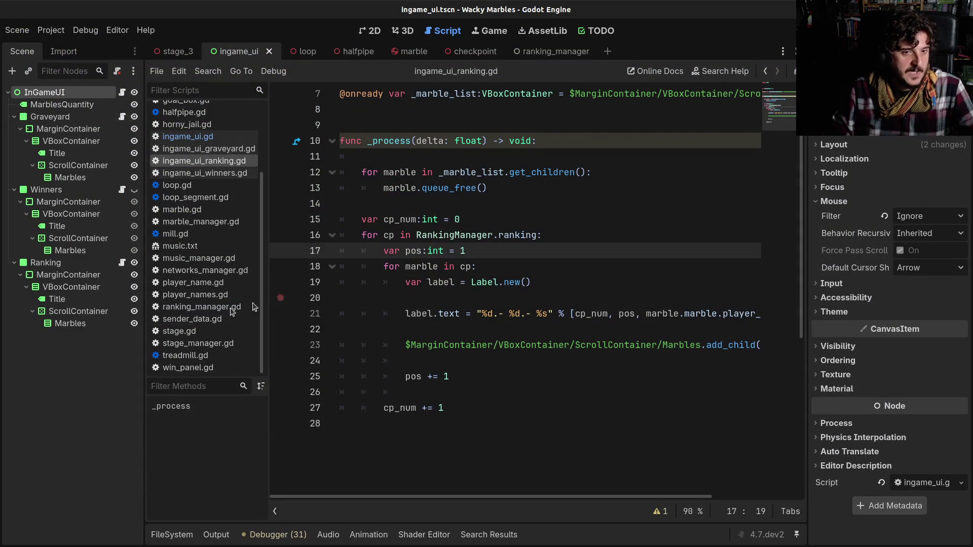
Resize the docks and read ingame_ui_ranking.gd's _process label-creation code.
drag(144, 319, 110, 319)
click(342, 276)
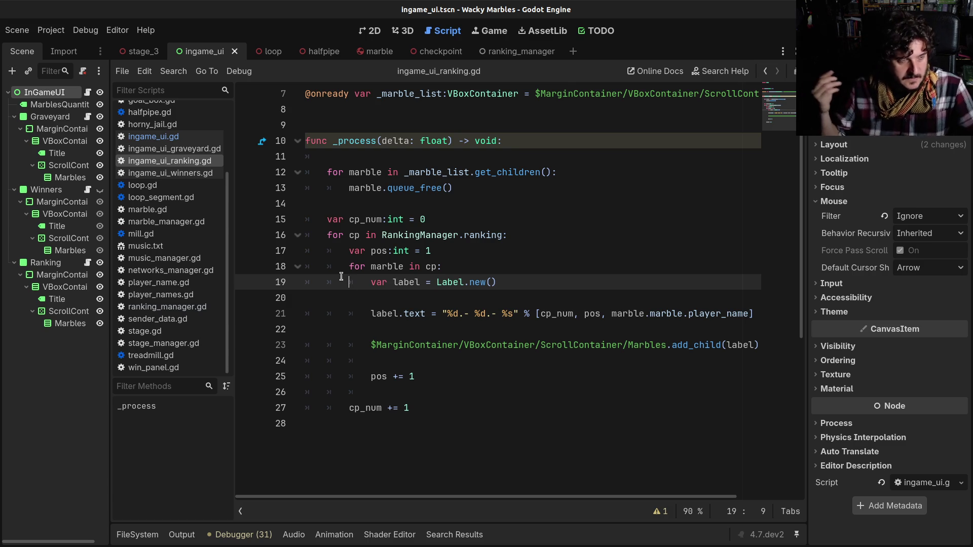
scroll(527, 279, down, 1)
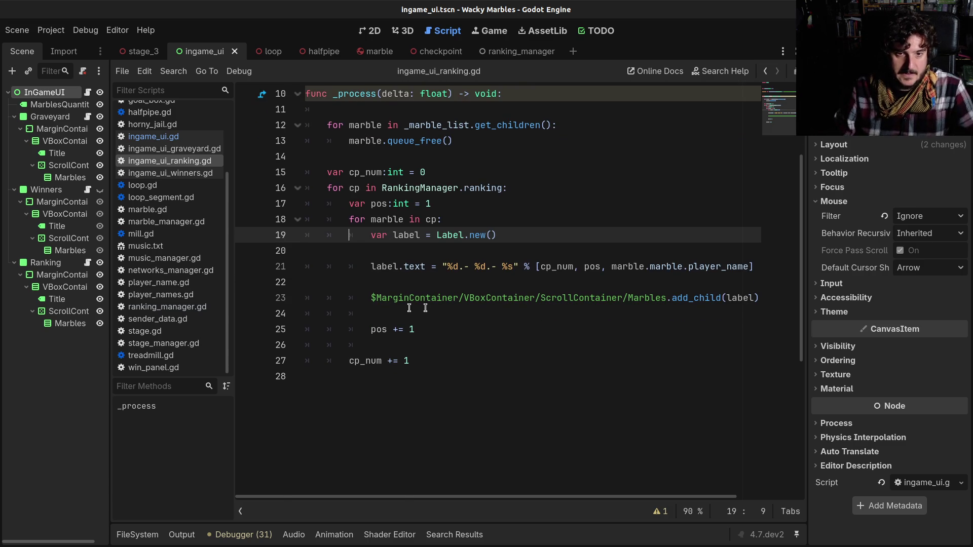
scroll(425, 308, up, 3)
scroll(425, 307, down, 1)
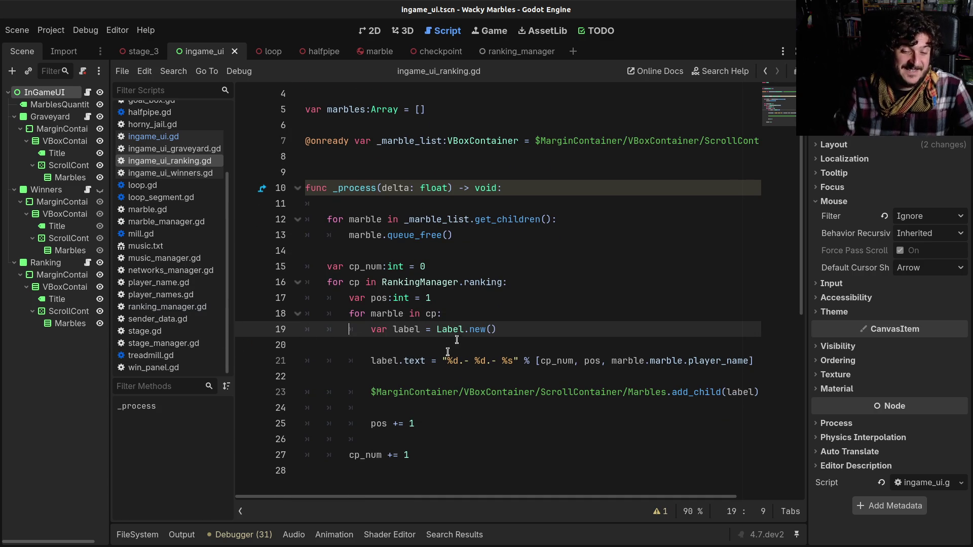
scroll(433, 368, down, 2)
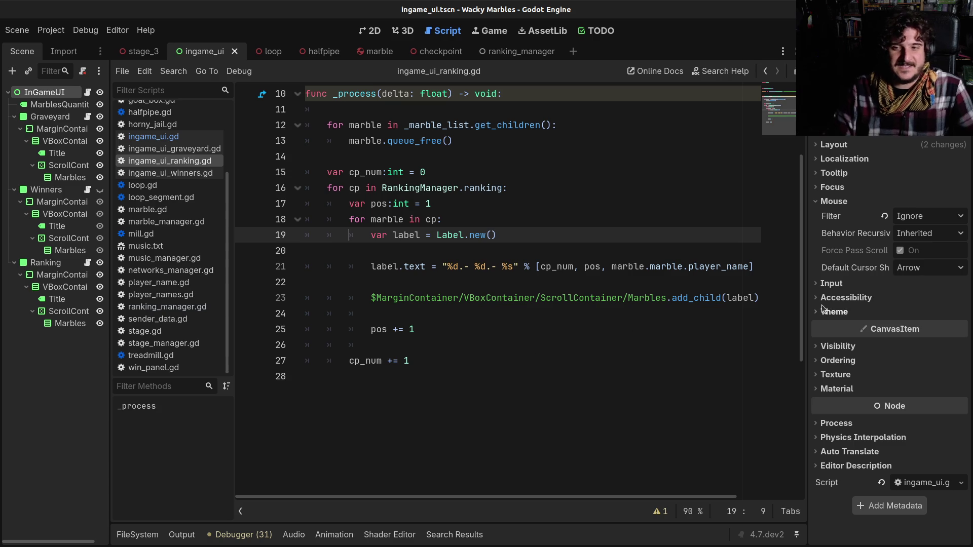
drag(807, 294, 824, 294)
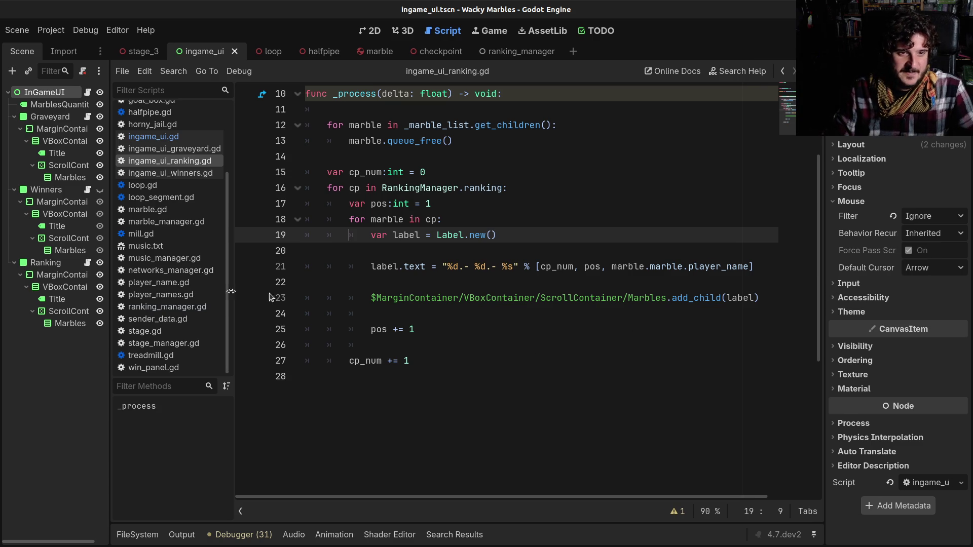
Drag the left splitter to widen the code view a bit more.
drag(233, 284, 221, 285)
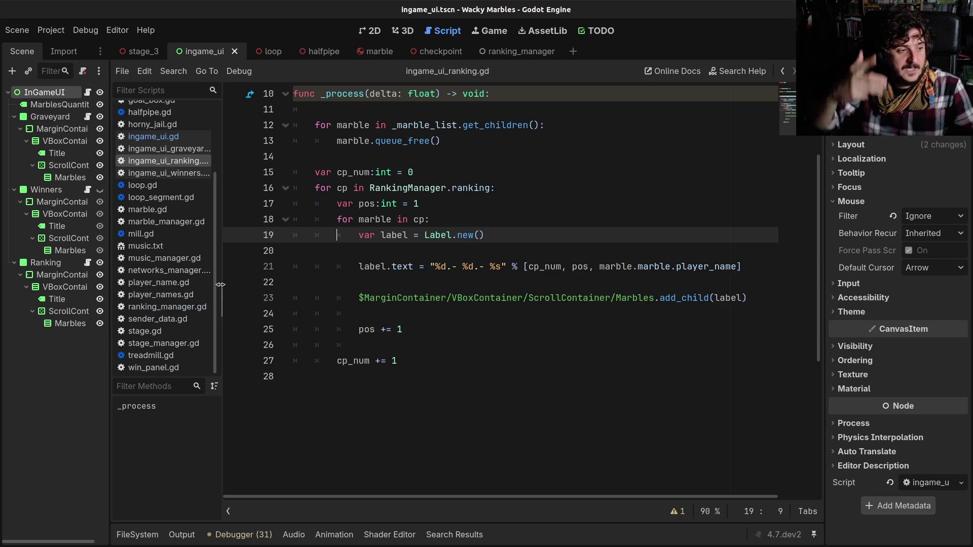
click(419, 297)
scroll(421, 301, up, 2)
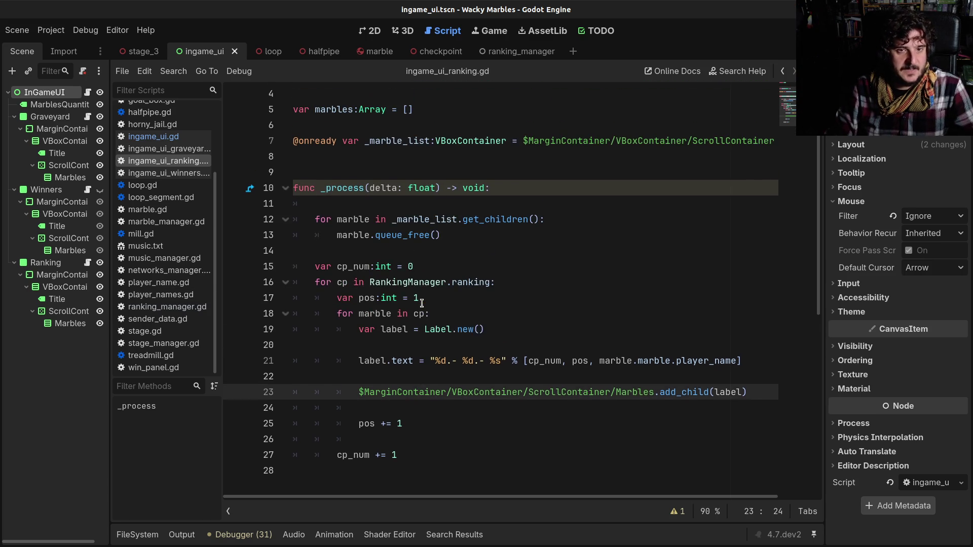
scroll(420, 302, up, 1)
scroll(420, 302, down, 1)
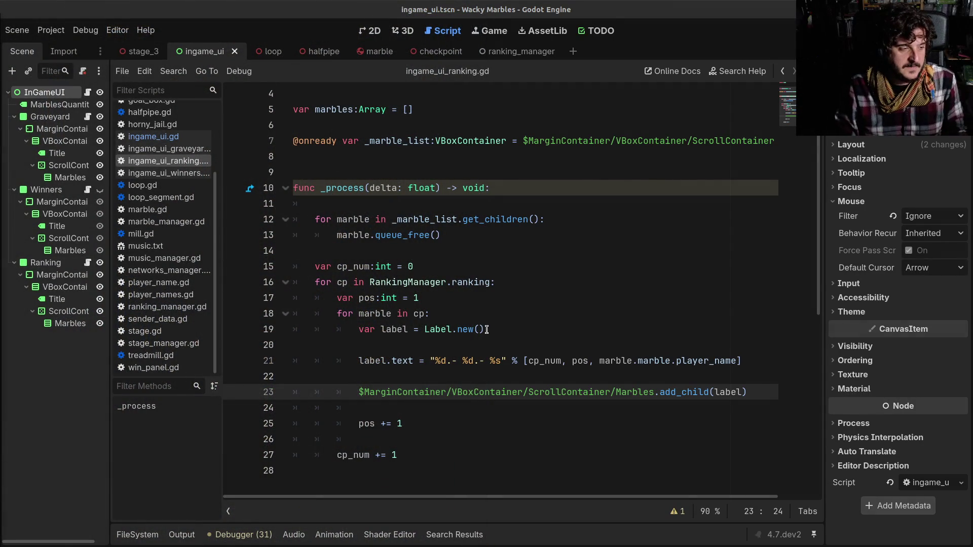
click(486, 329)
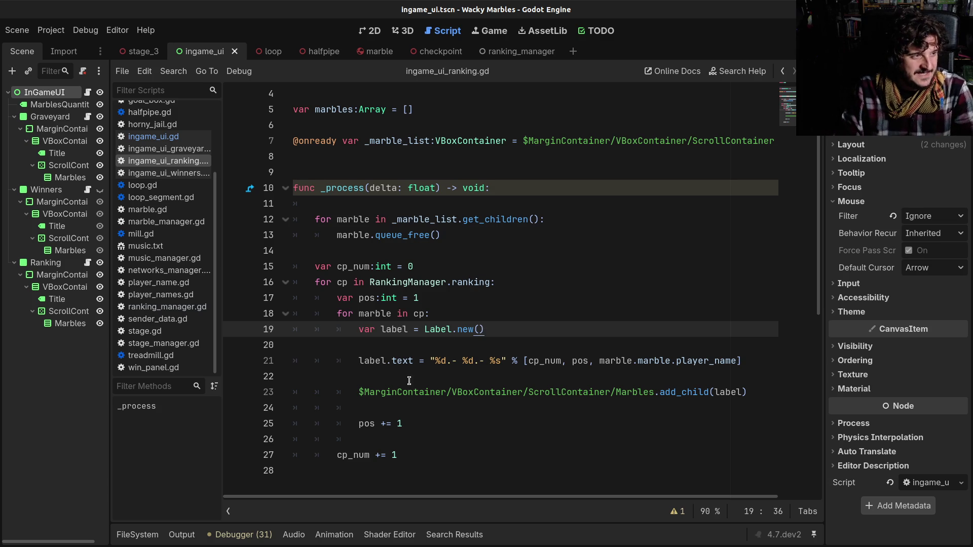
click(518, 392)
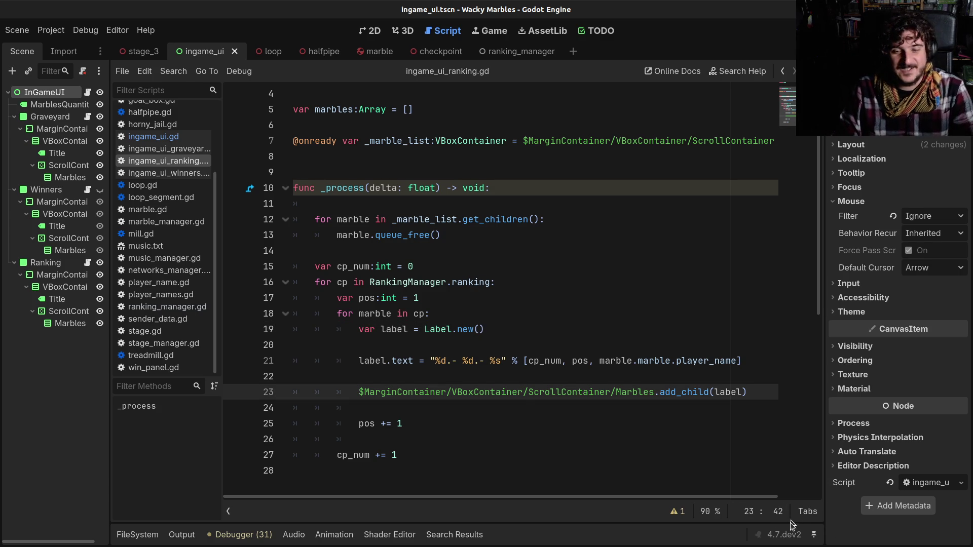
click(437, 319)
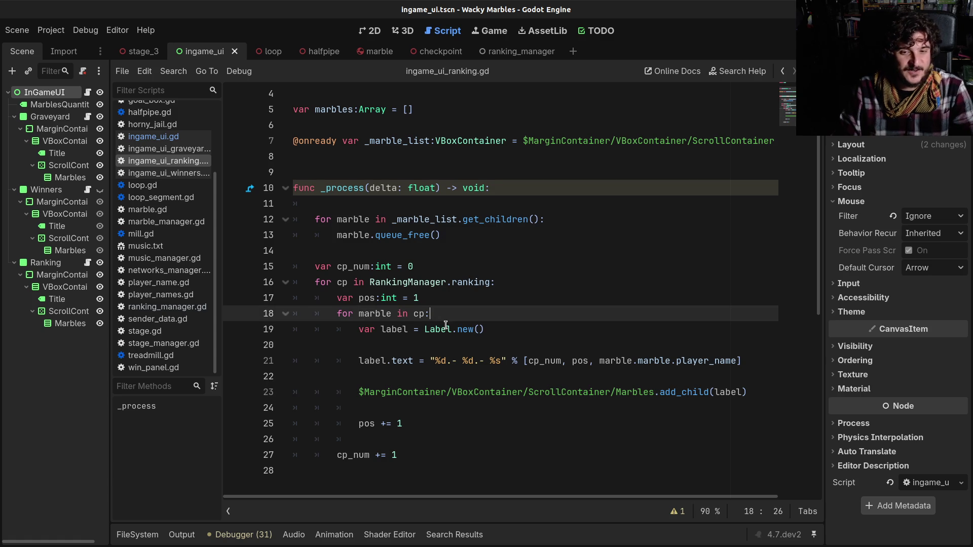
scroll(478, 325, down, 2)
click(433, 329)
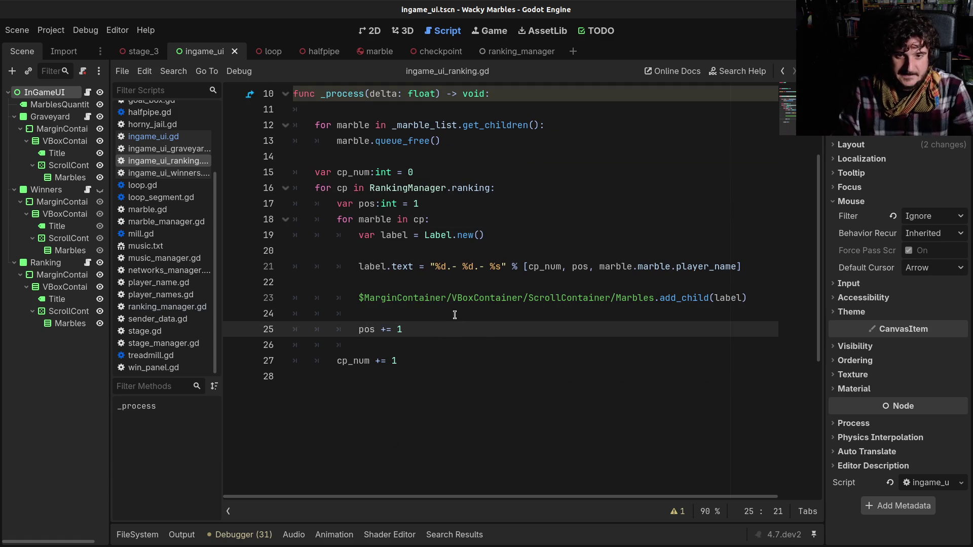
scroll(449, 320, up, 1)
scroll(444, 324, up, 1)
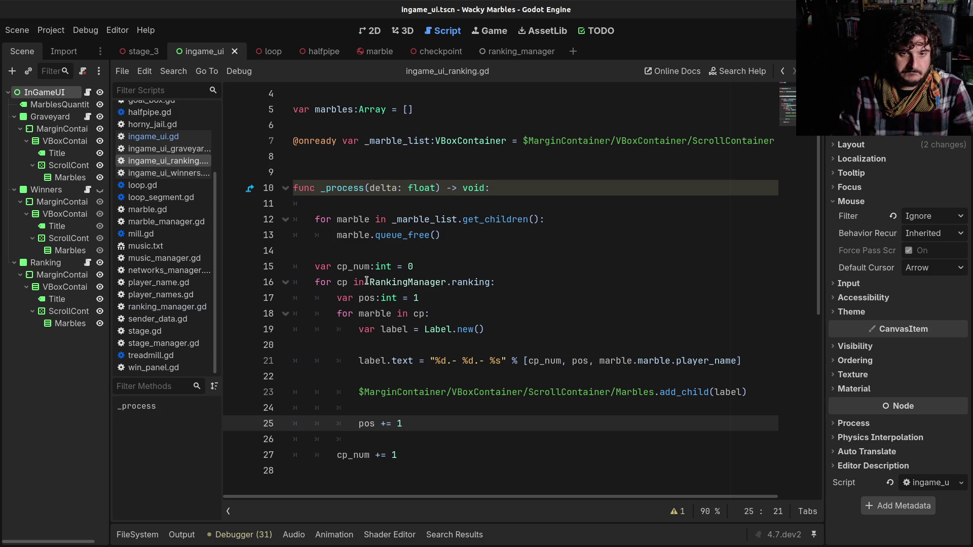
mouse_move(370, 281)
click(538, 281)
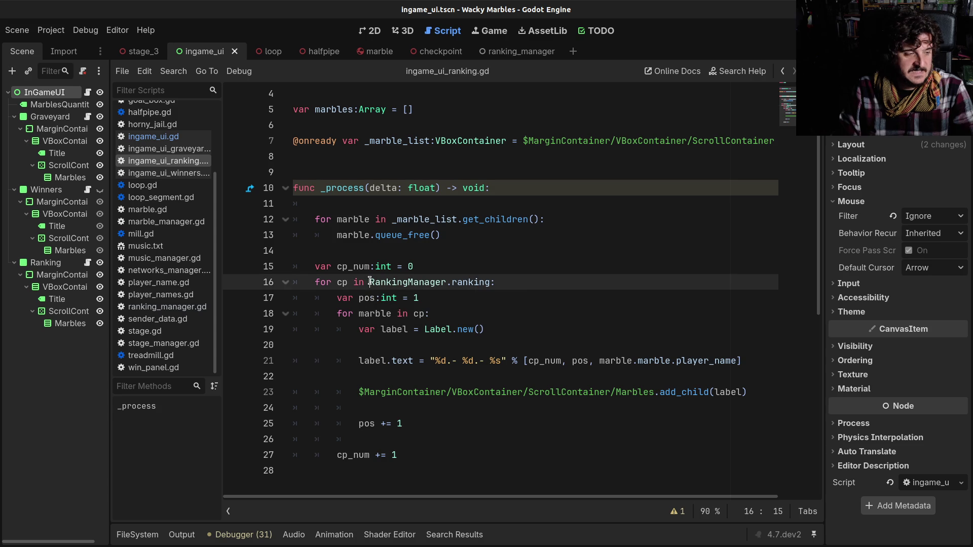
Start a 'var cp =' line and make the loop iterate range(-RankingManager.ranking.size(), 0).
key(Return)
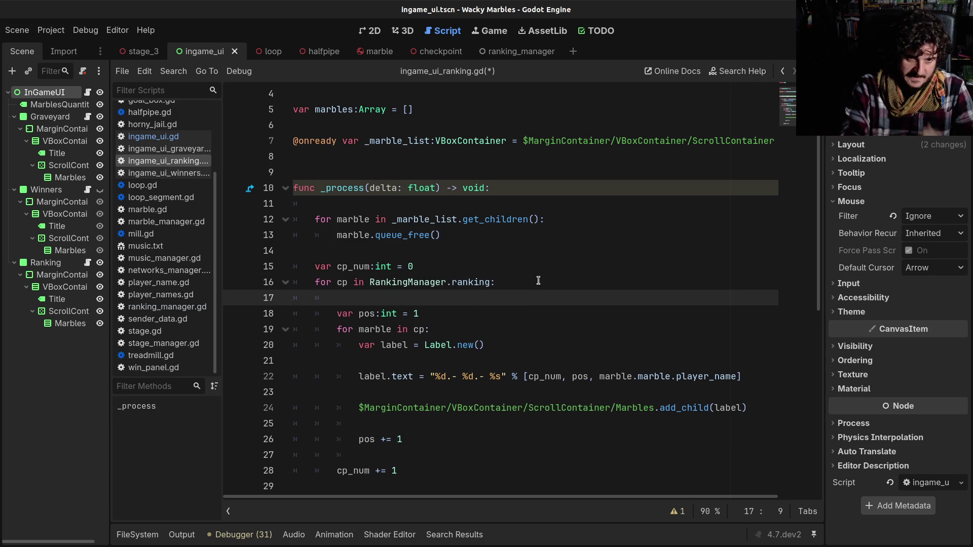
text(var cp )
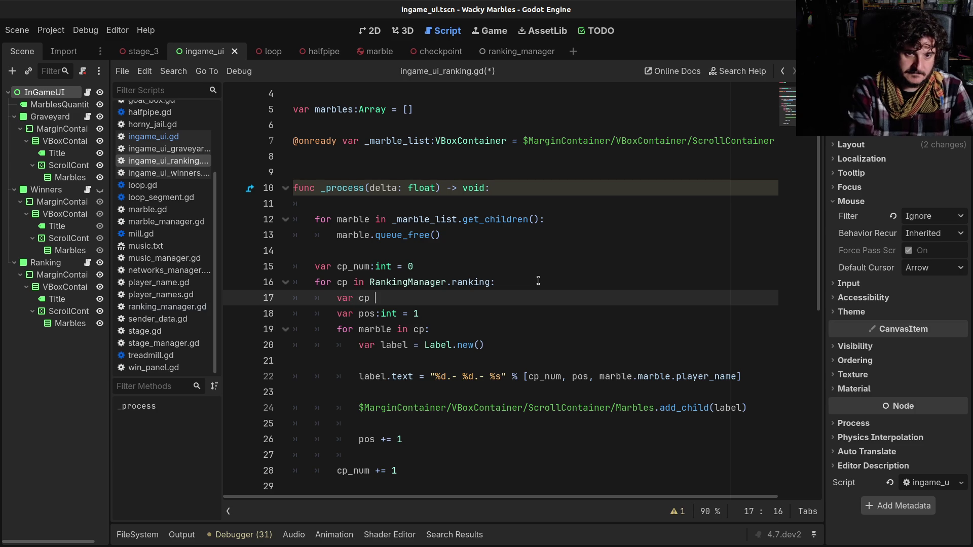
text(=)
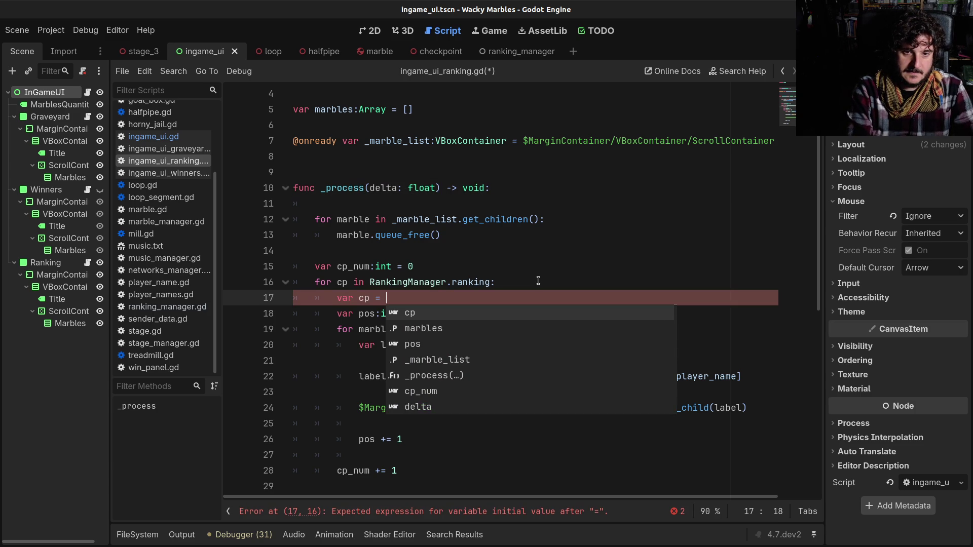
key(Escape)
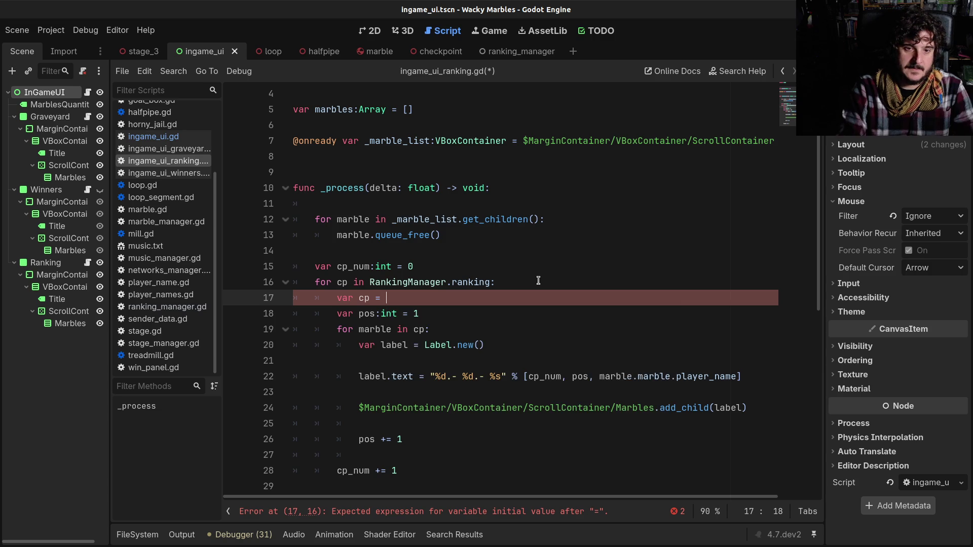
key(Up)
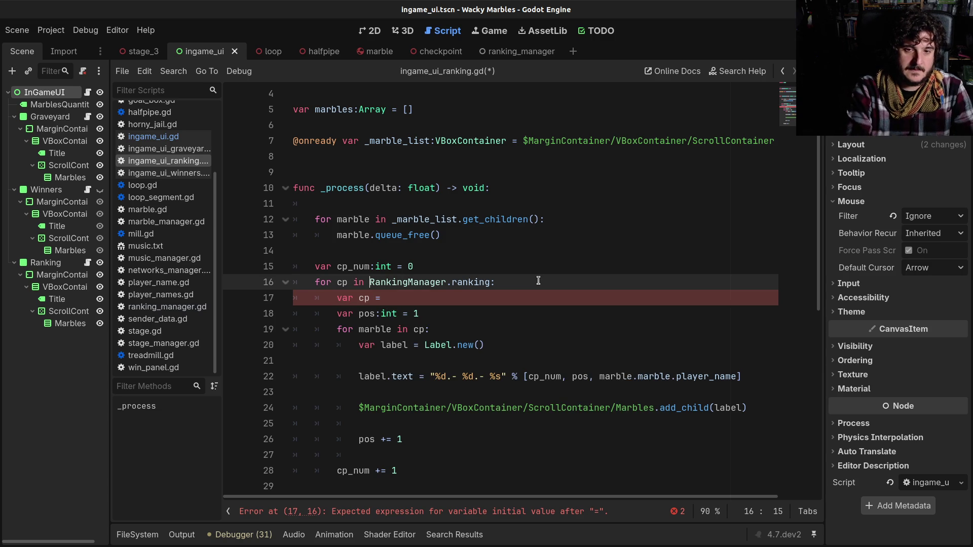
text(range)
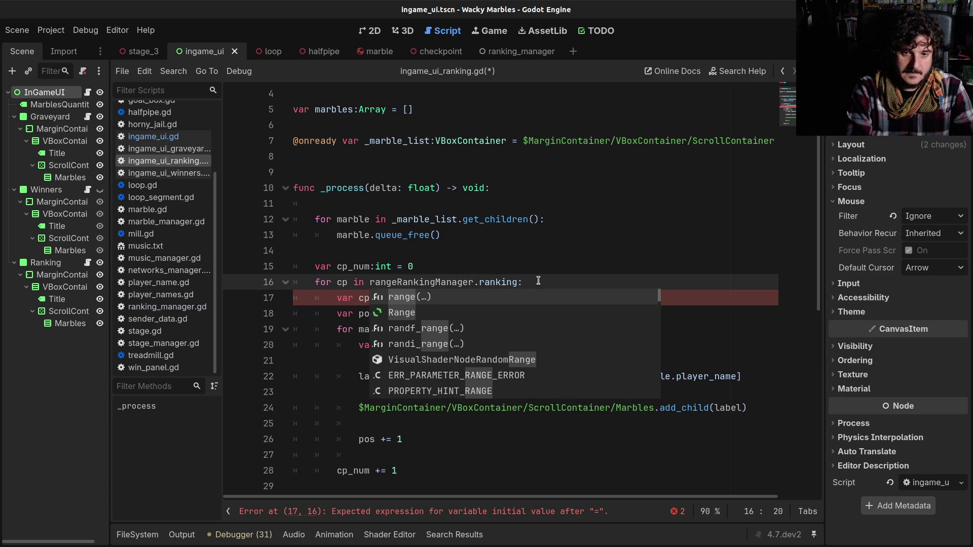
text(()
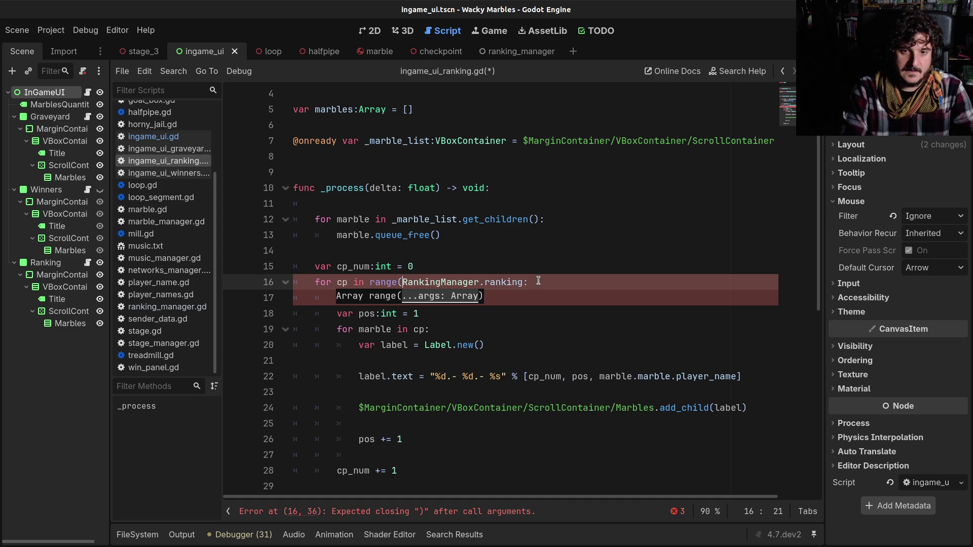
text(-)
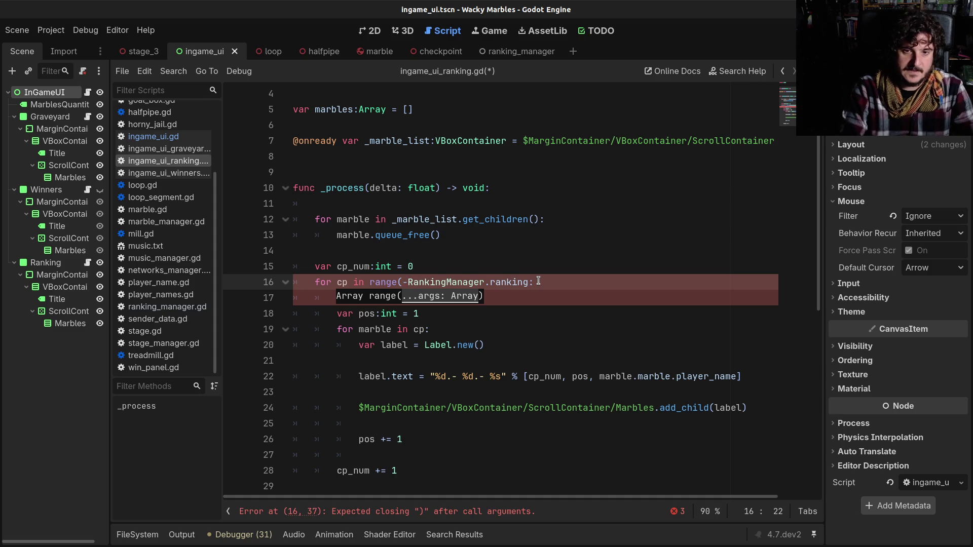
click(538, 282)
key(BackSpace)
text(, 0):)
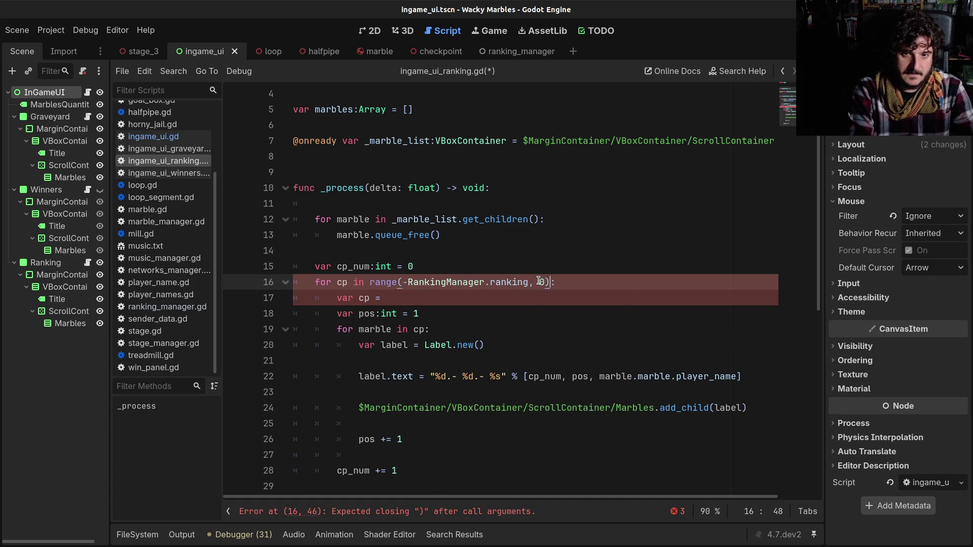
text(.size())
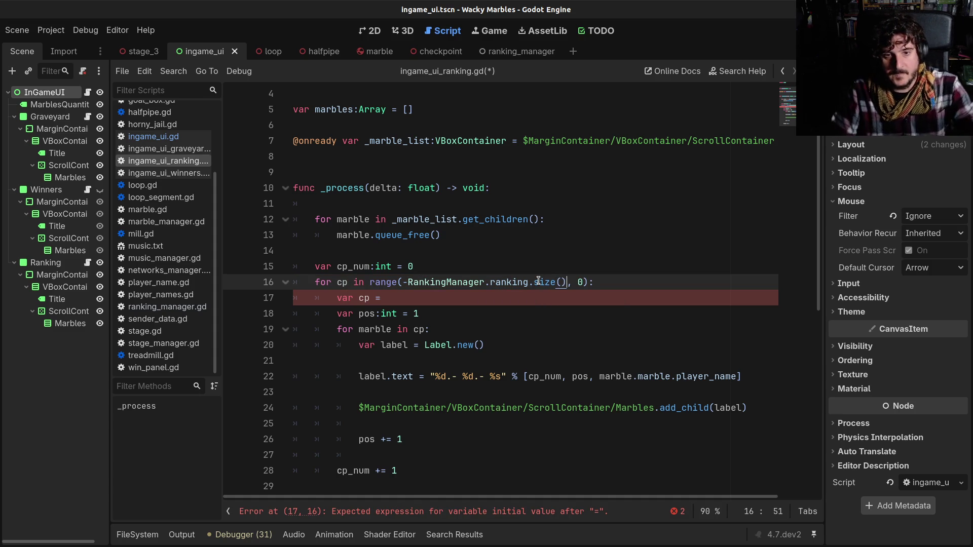
Cut out the separate cp_num counter declaration line.
click(432, 297)
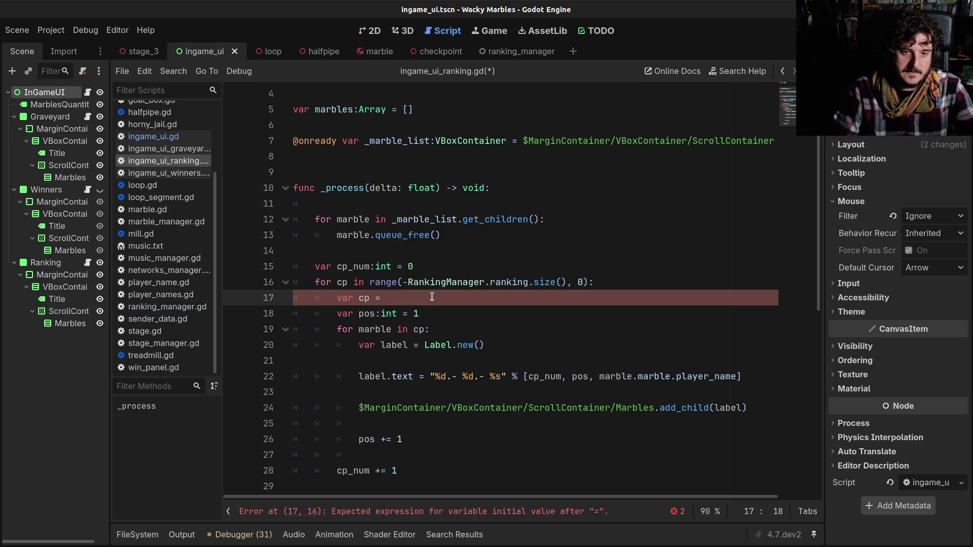
key(Up)
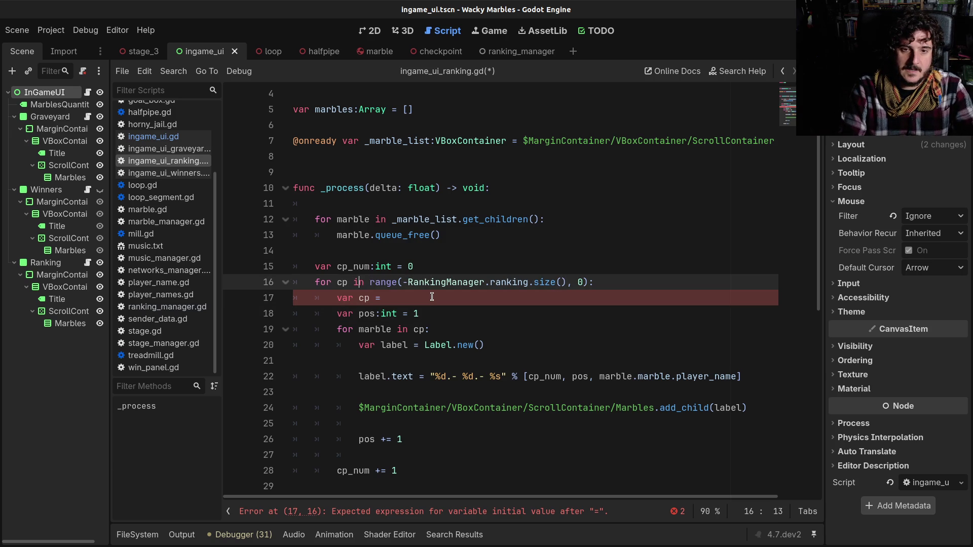
key(Left)
key(Left)
key(Left)
key(Down)
key(Left)
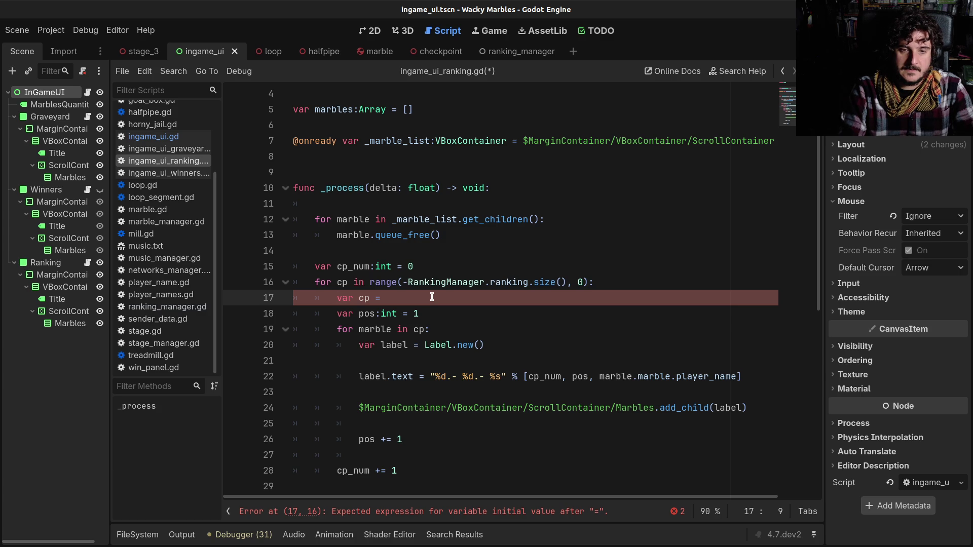
key(Right)
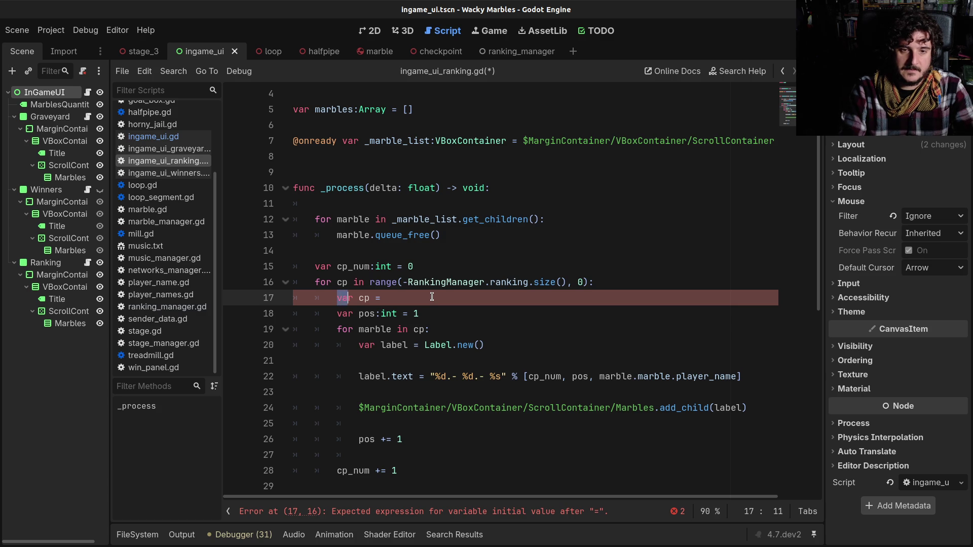
key(Up)
key(shift+Right)
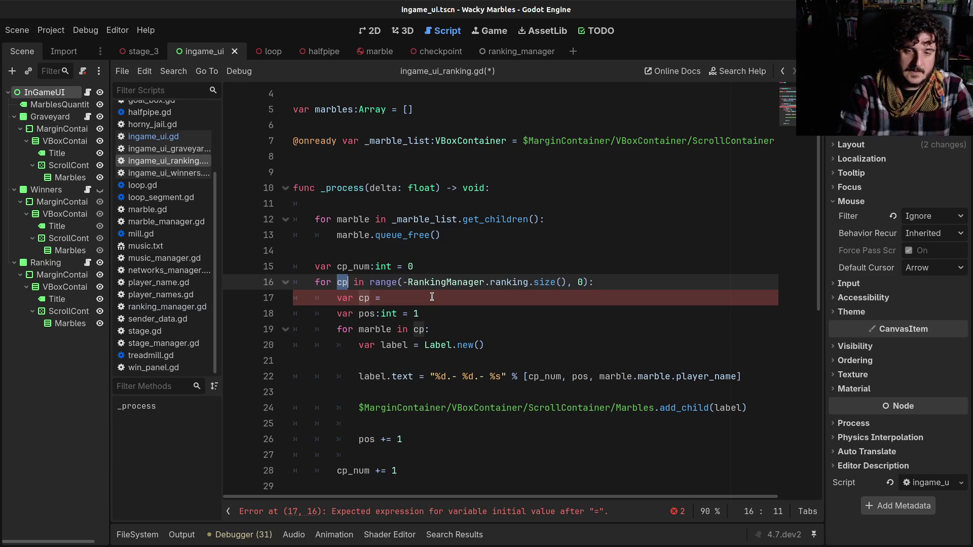
key(Up)
key(Home)
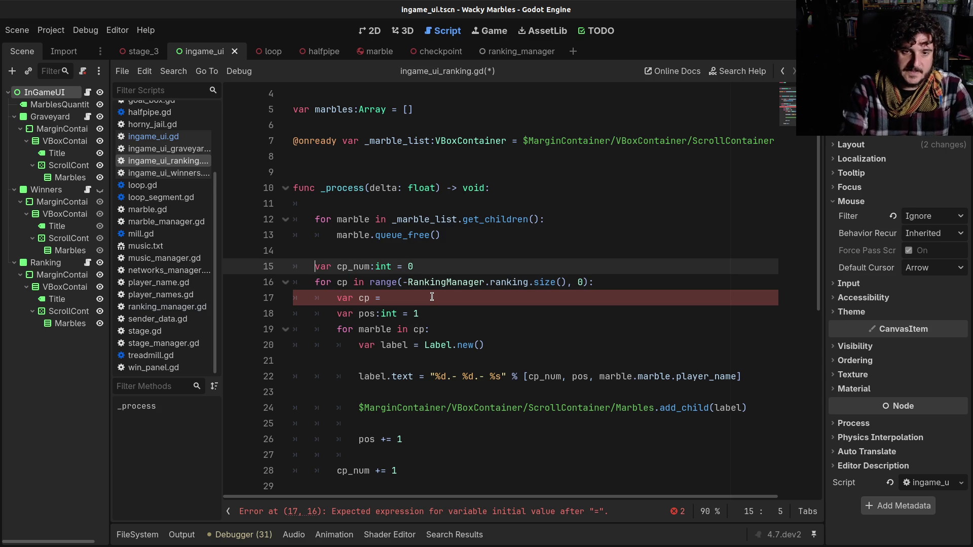
key(shift+End)
key(ctrl+x)
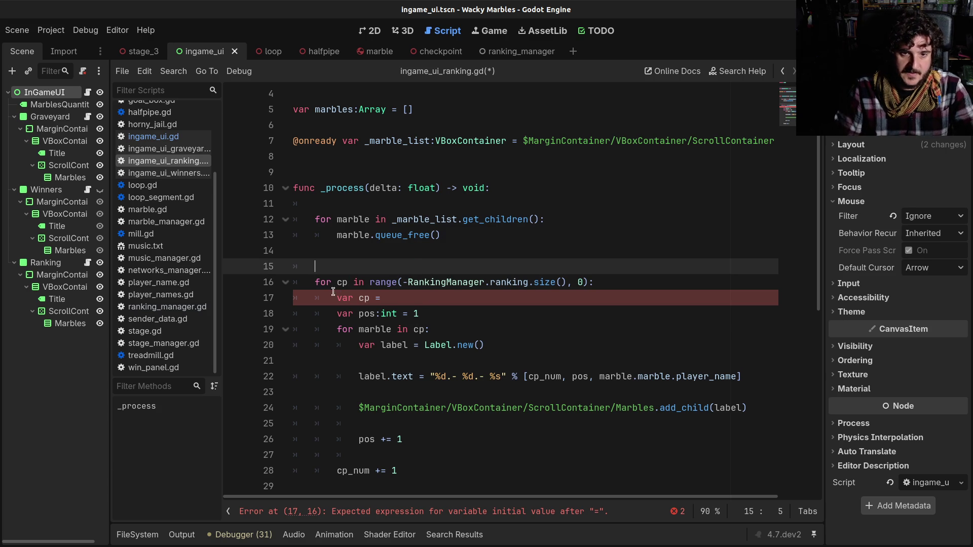
Rename the loop variable to cp_num, set var cp = RankingManager.ranking[cp_num], and save.
click(348, 282)
text(_num)
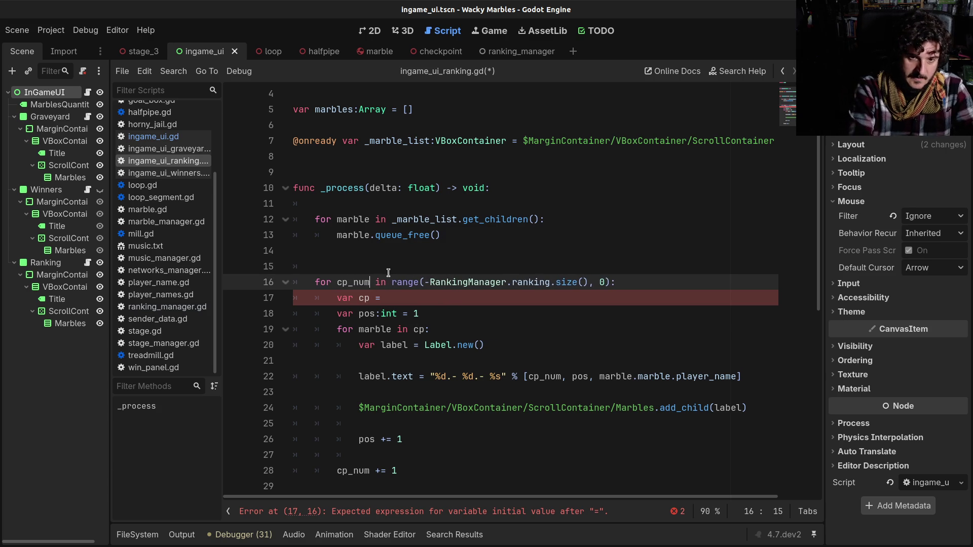
key(Down)
key(End)
text(ra)
key(Return)
text(.ranking[cp_)
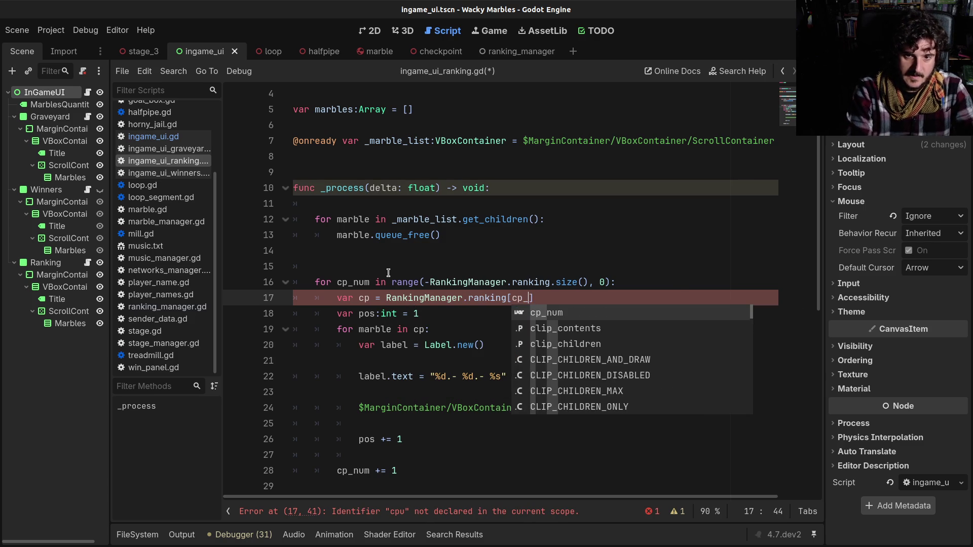
key(Return)
key(ctrl+s)
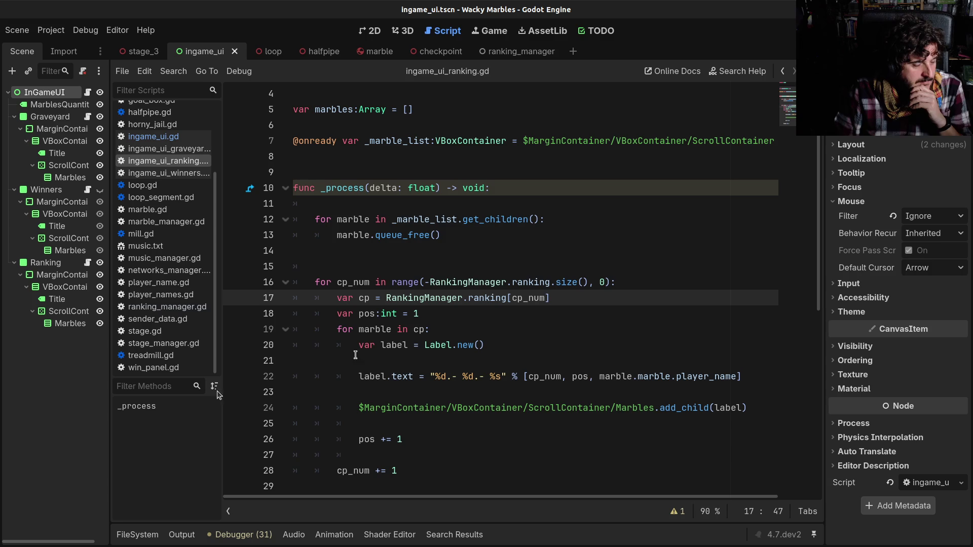
ctrl+click(405, 287)
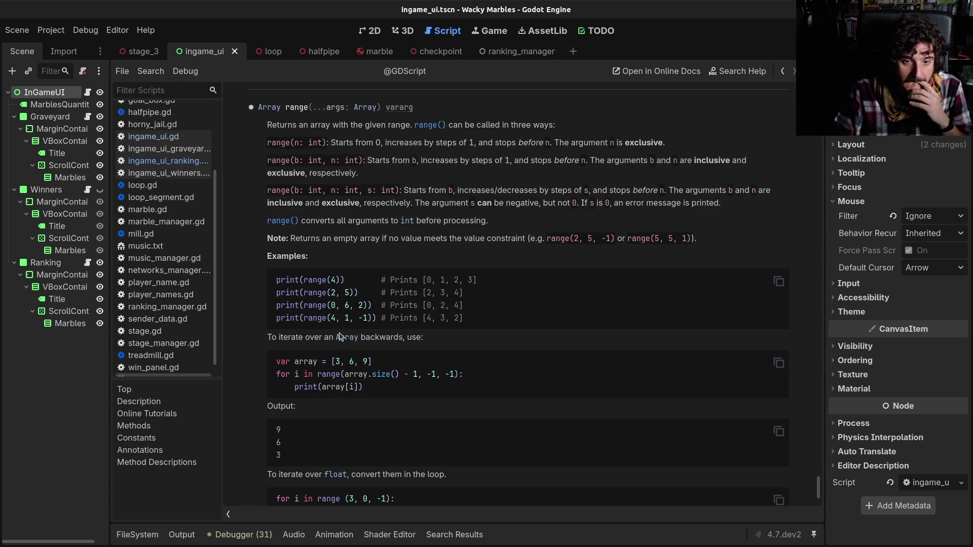
After checking the range() help example, add a -1 step argument to the loop's range.
drag(359, 318, 367, 318)
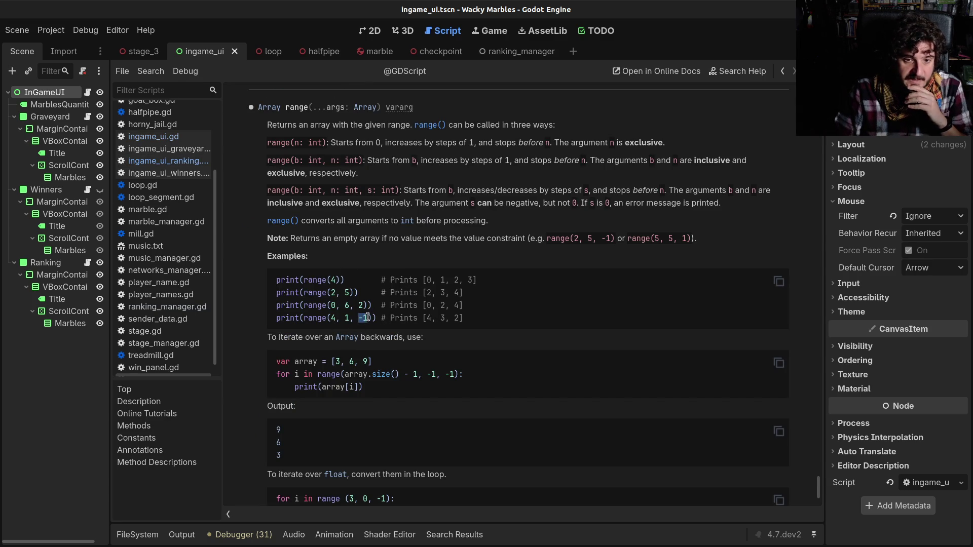
click(786, 72)
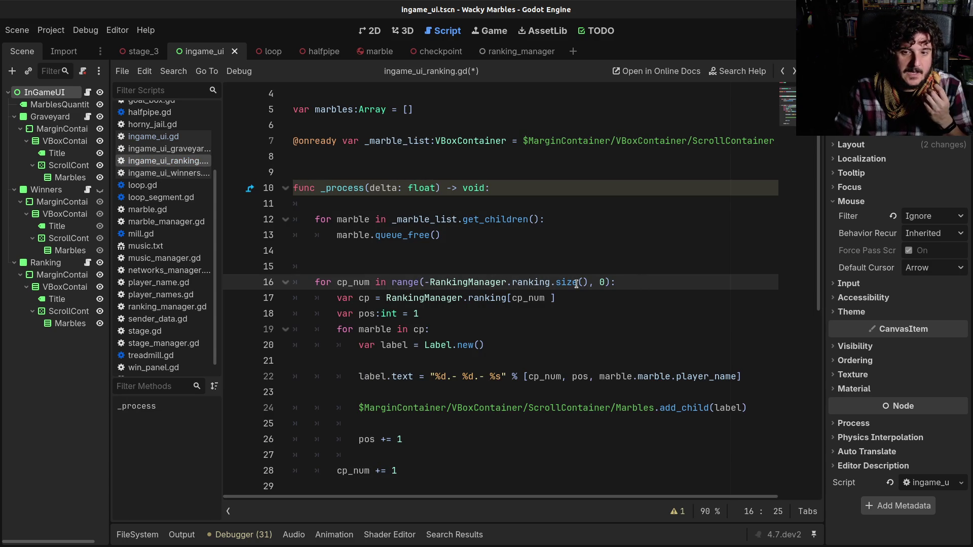
mouse_move(576, 283)
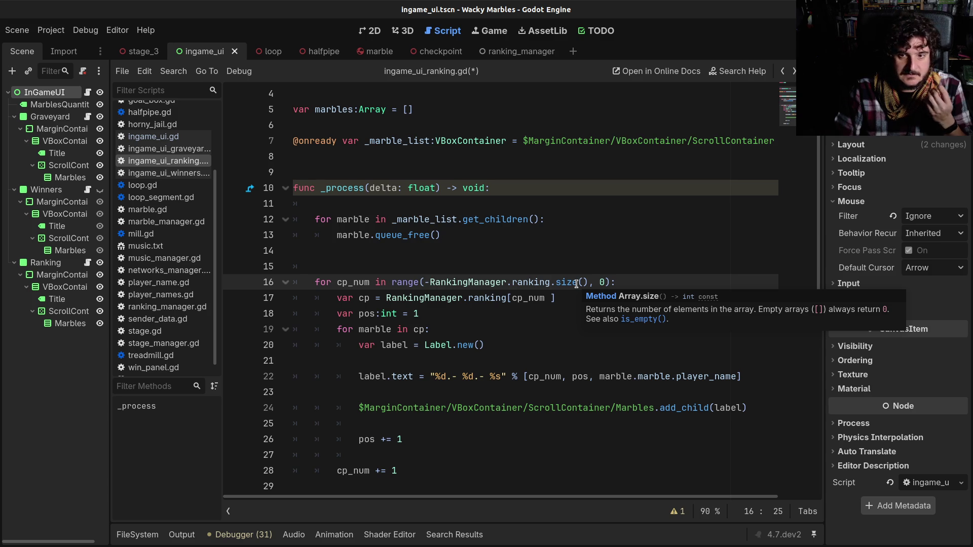
click(603, 283)
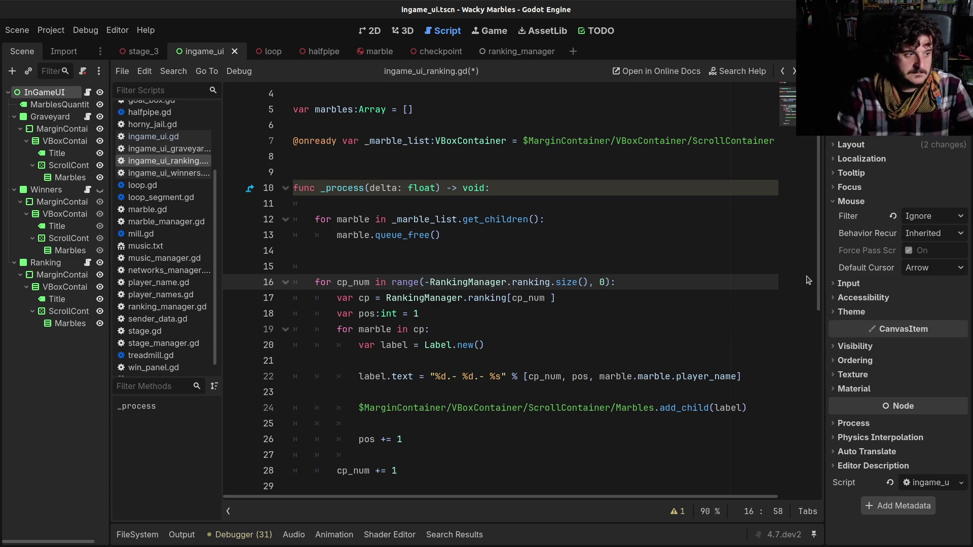
text(, -1)
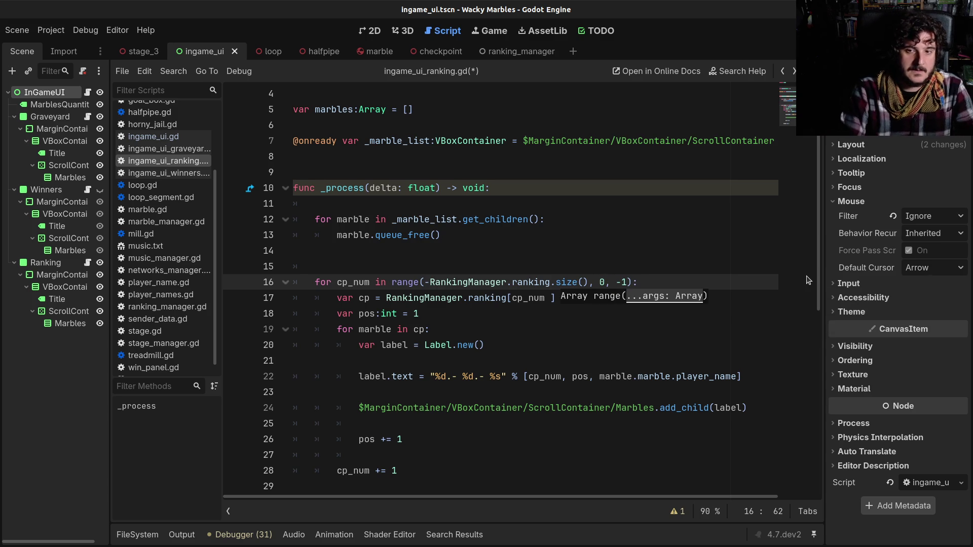
Change the range start to RankingManager.ranking.size() - 1.
click(678, 249)
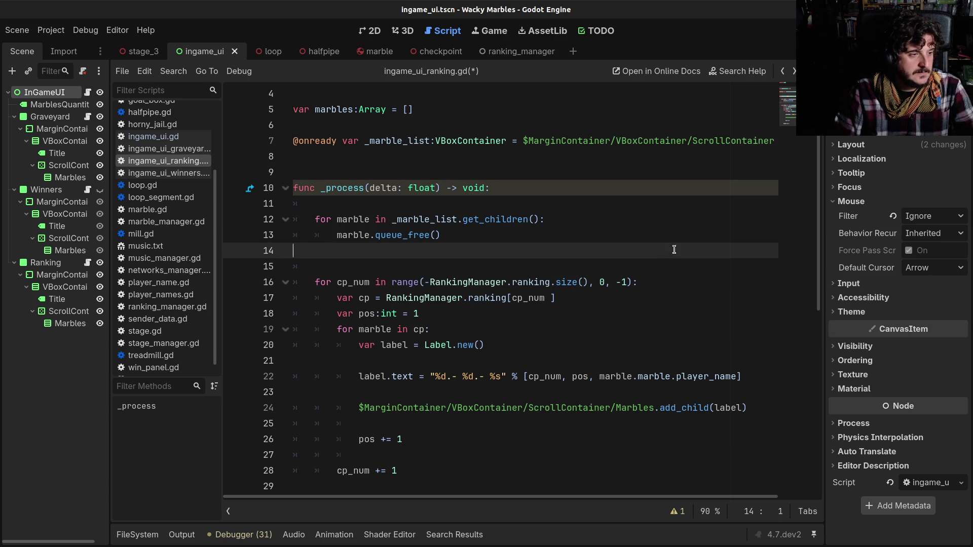
click(453, 282)
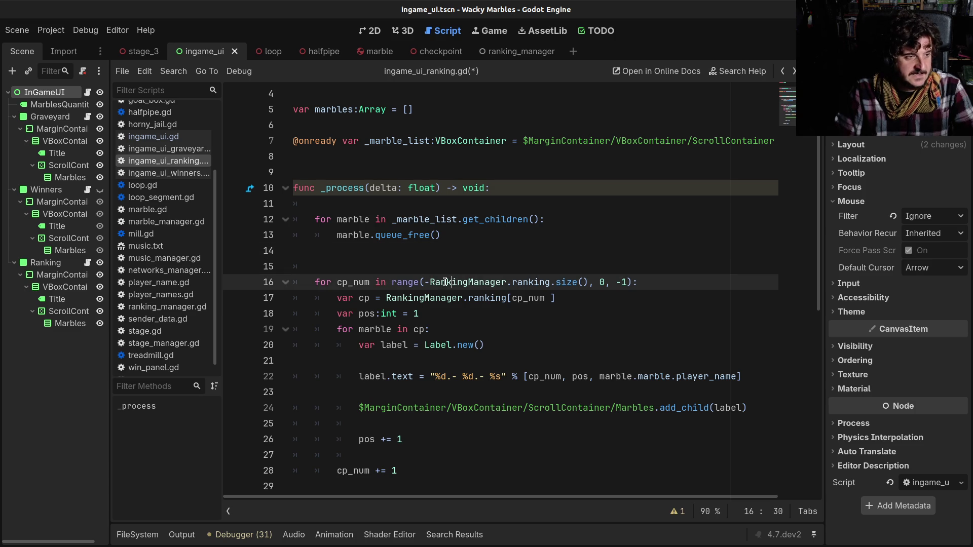
click(432, 282)
key(BackSpace)
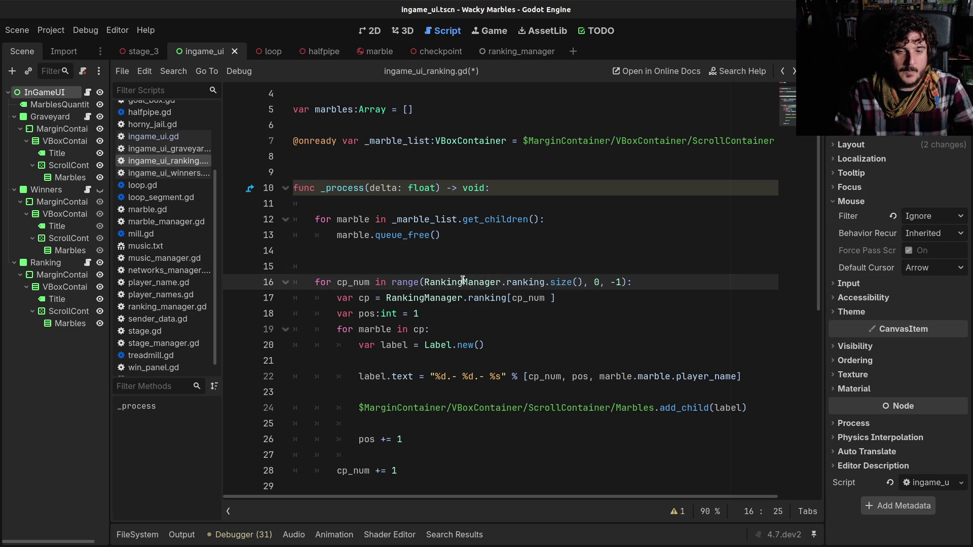
text(-)
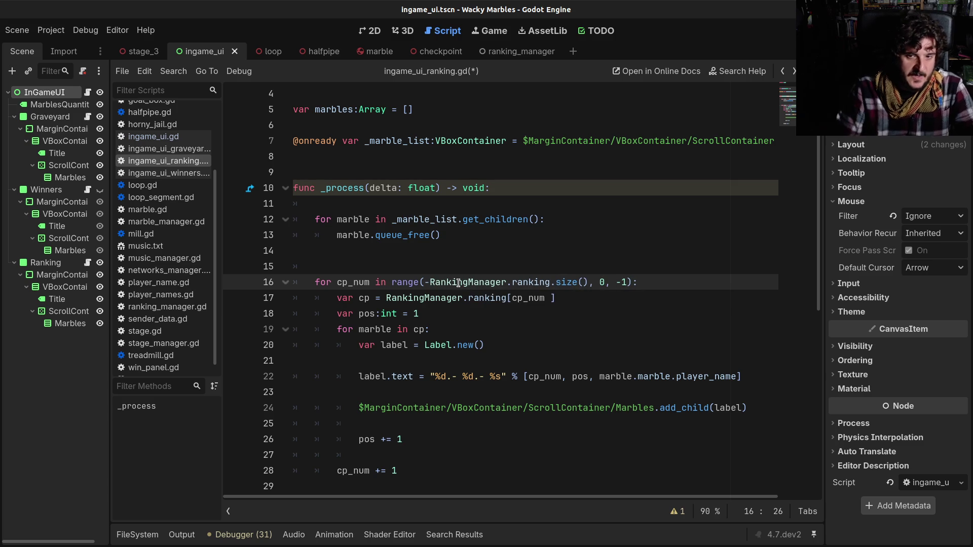
click(562, 282)
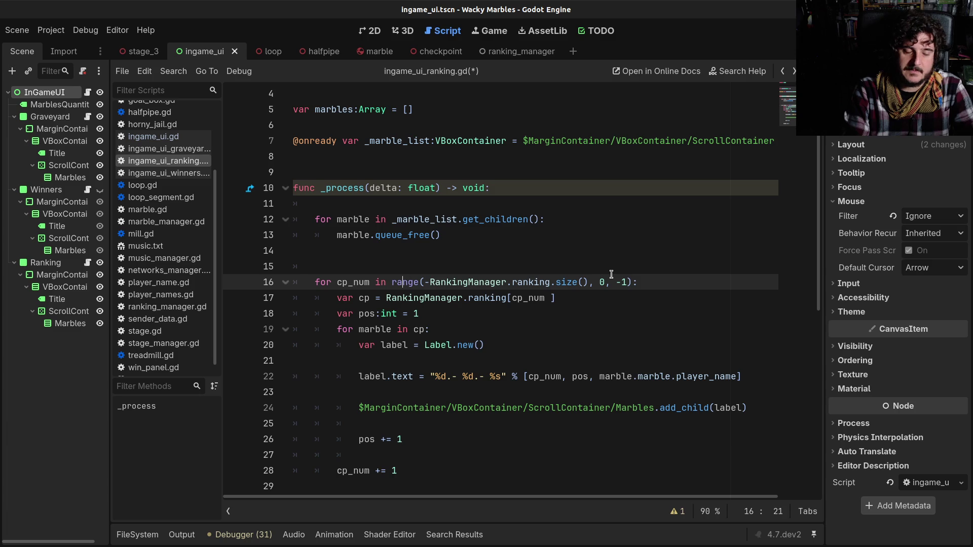
key(Delete)
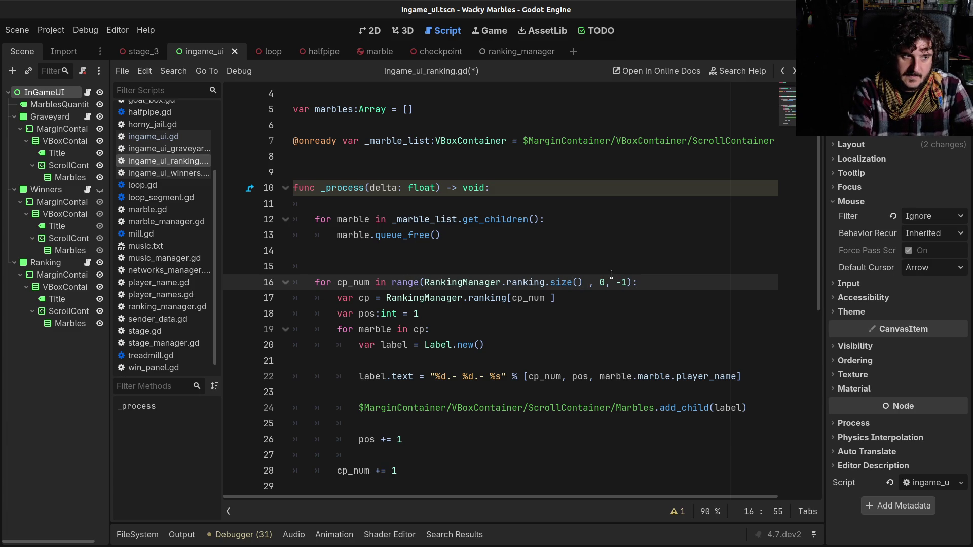
text(- 1)
key(Right)
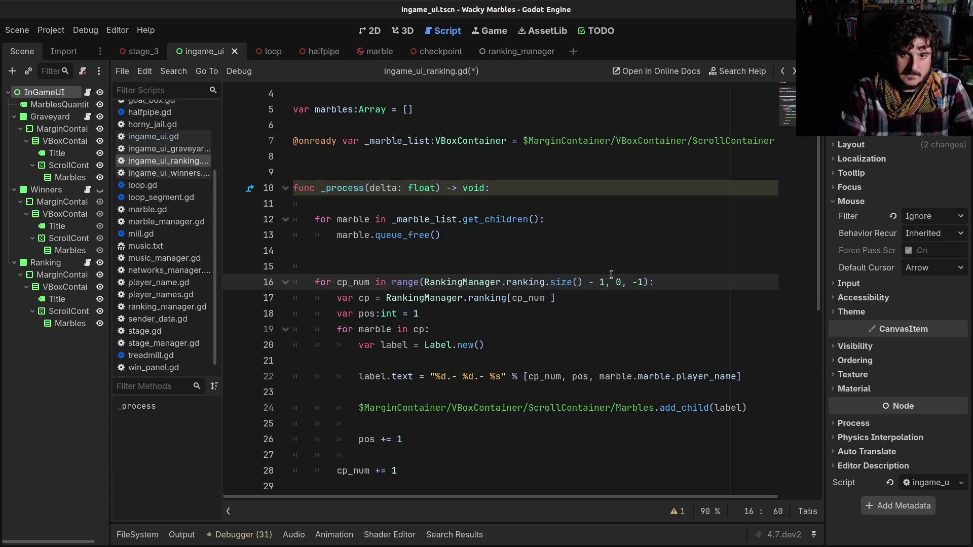
Set the range end to -1, giving range(RankingManager.ranking.size() - 1, -1, -1), and save.
click(794, 71)
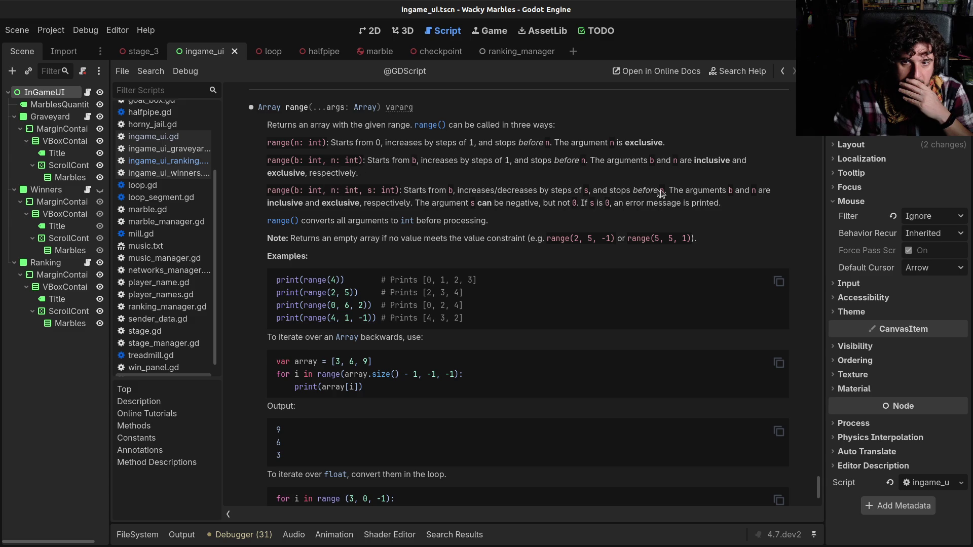
click(783, 70)
click(622, 284)
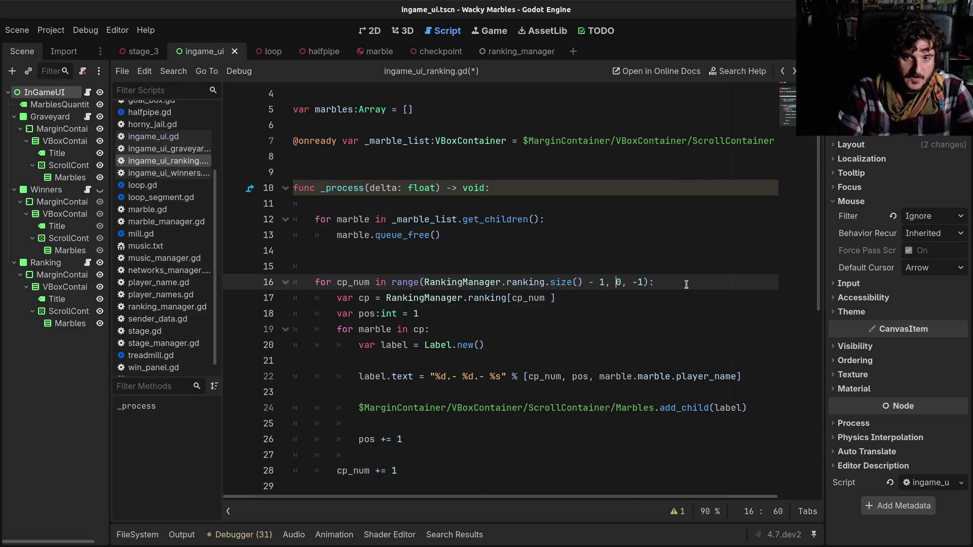
text(-1)
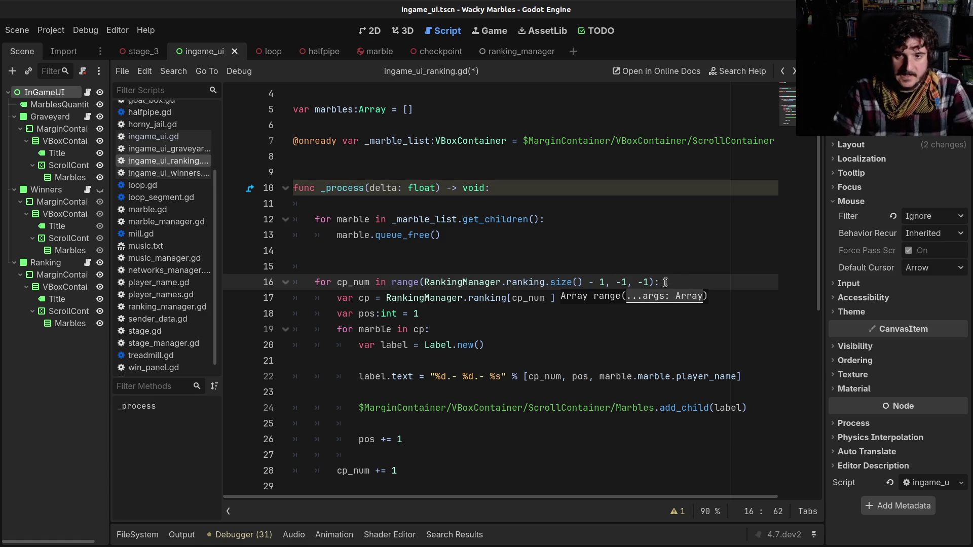
click(638, 282)
text(-)
click(590, 282)
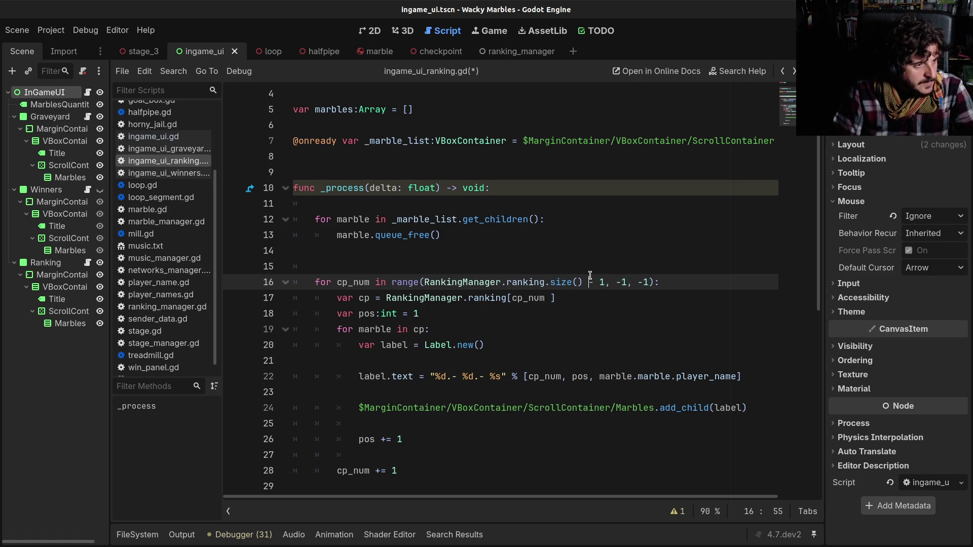
key(ctrl+s)
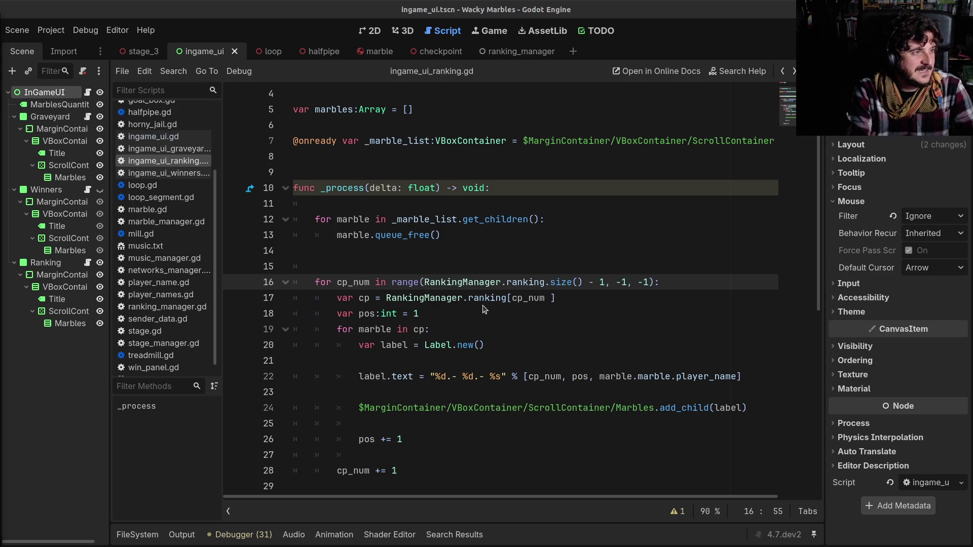
key(alt+Tab)
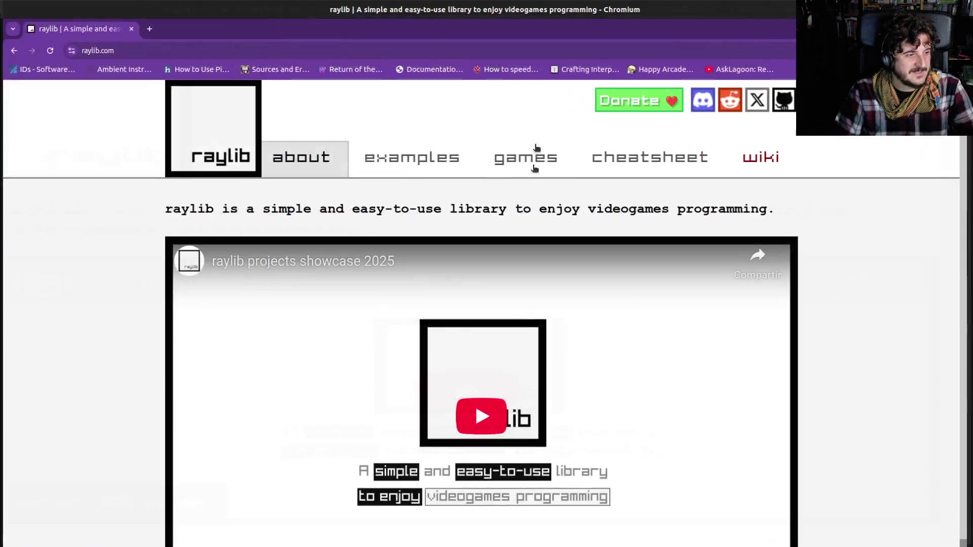
Scroll the raylib.com homepage to the extra libraries tiles and open the raygui repository.
click(637, 166)
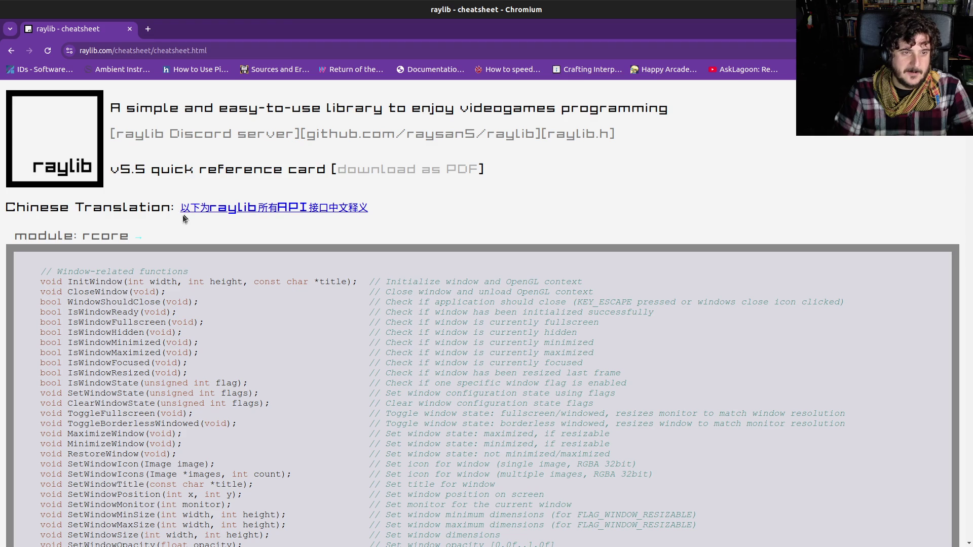
click(11, 51)
scroll(213, 365, down, 8)
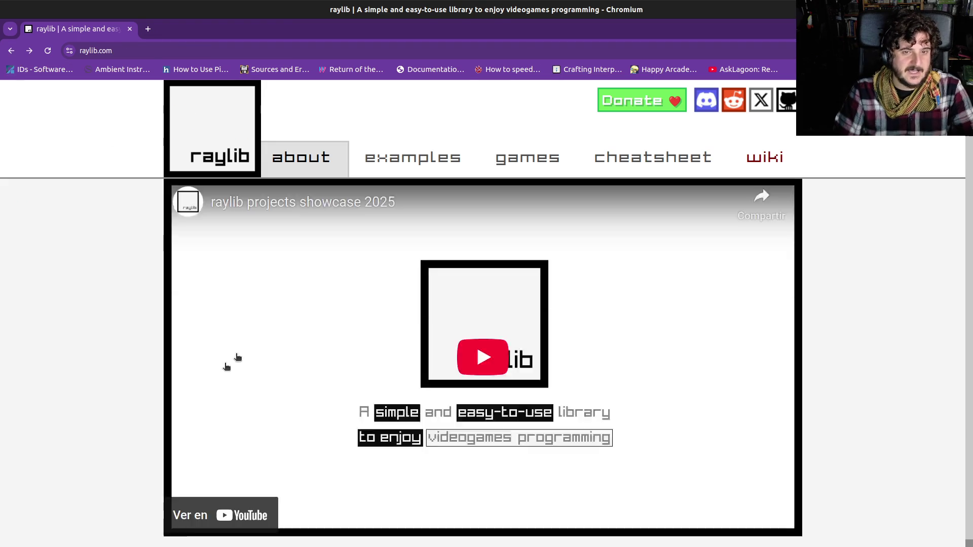
scroll(195, 388, down, 15)
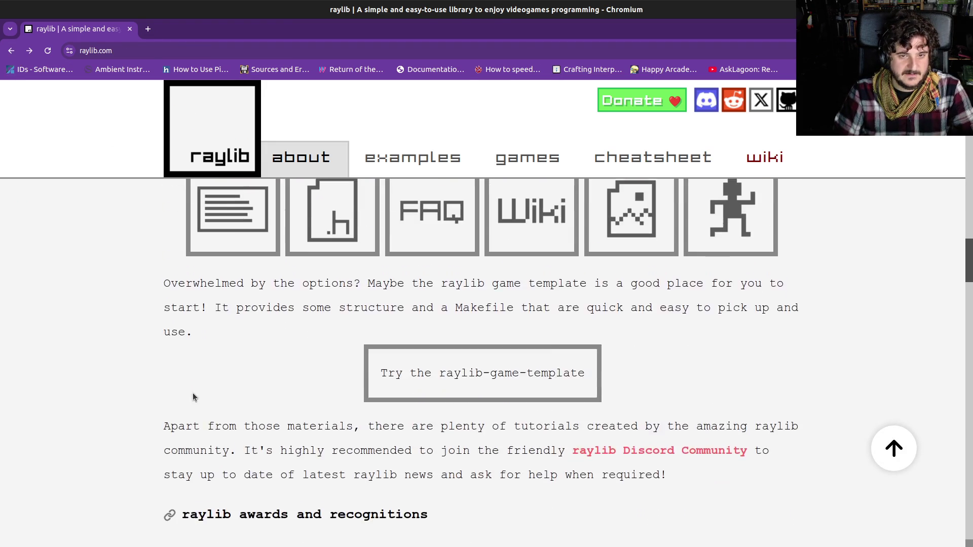
scroll(192, 393, up, 6)
scroll(193, 394, down, 1)
scroll(198, 395, up, 10)
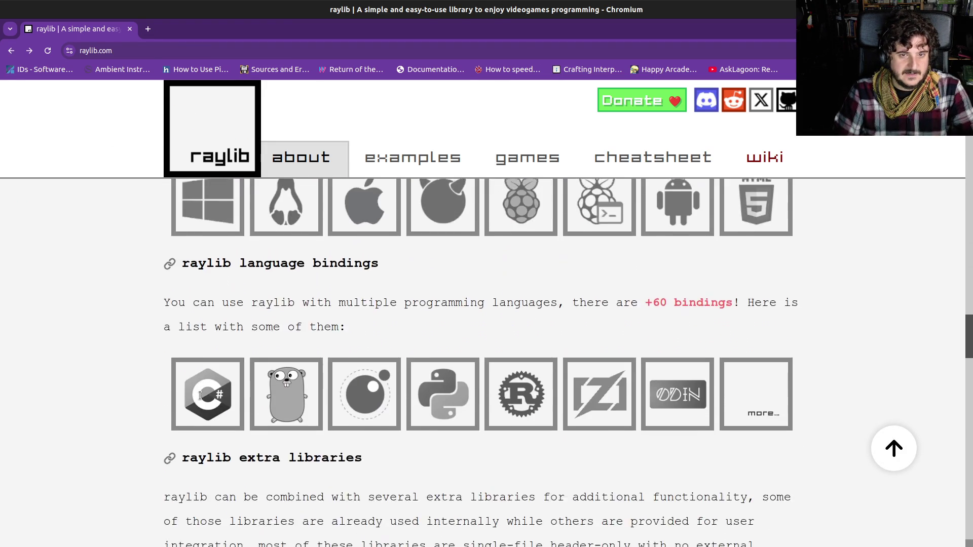
scroll(199, 396, down, 7)
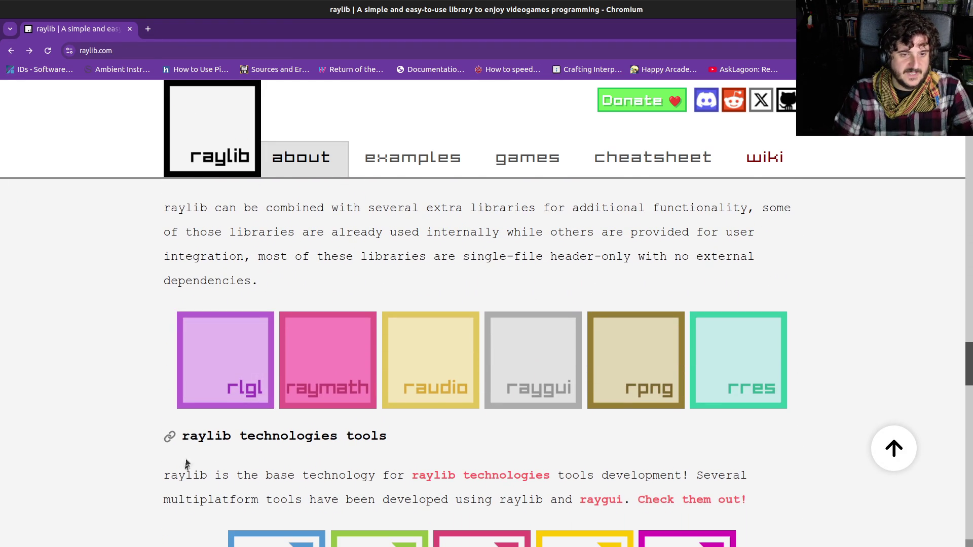
scroll(202, 427, up, 1)
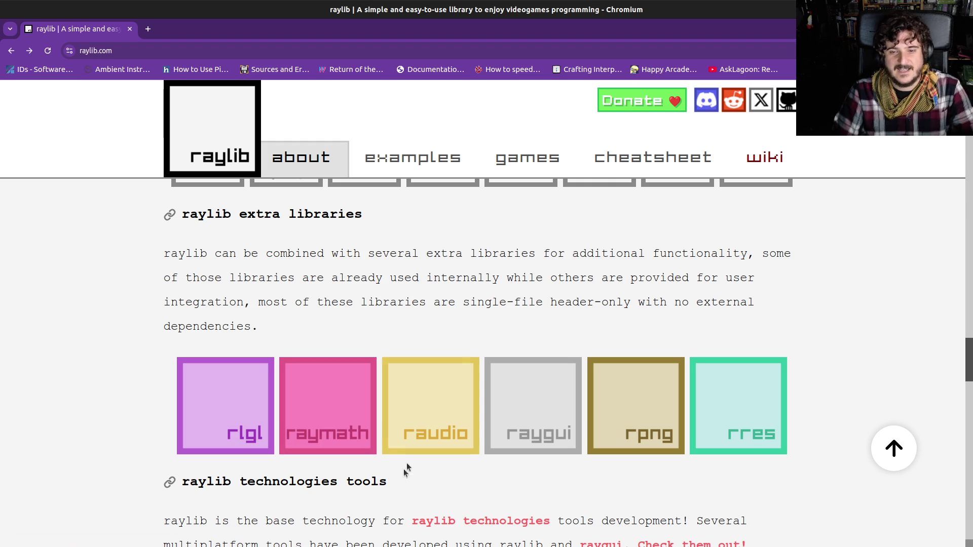
click(528, 438)
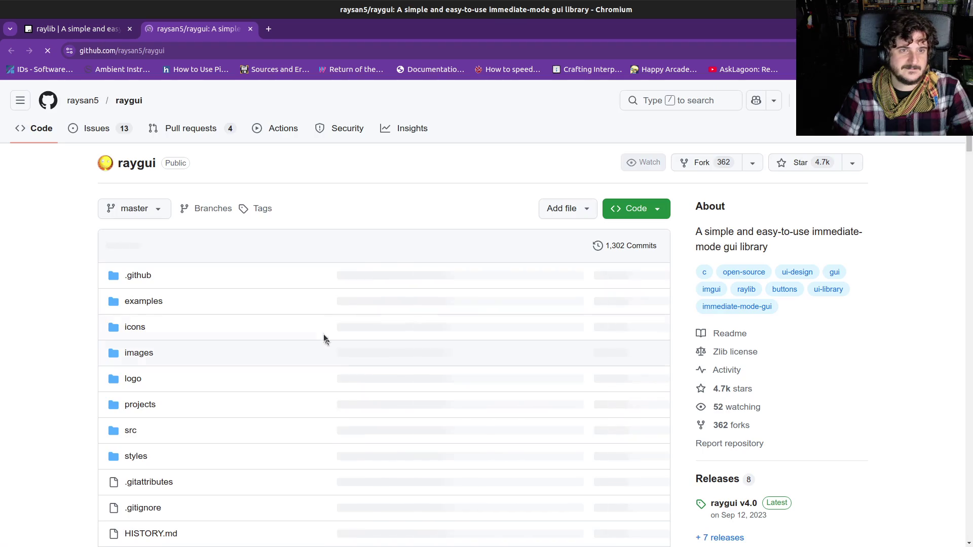
Read the raygui README intro and highlight its BeginDrawing-to-GuiButton code sample.
scroll(364, 326, down, 8)
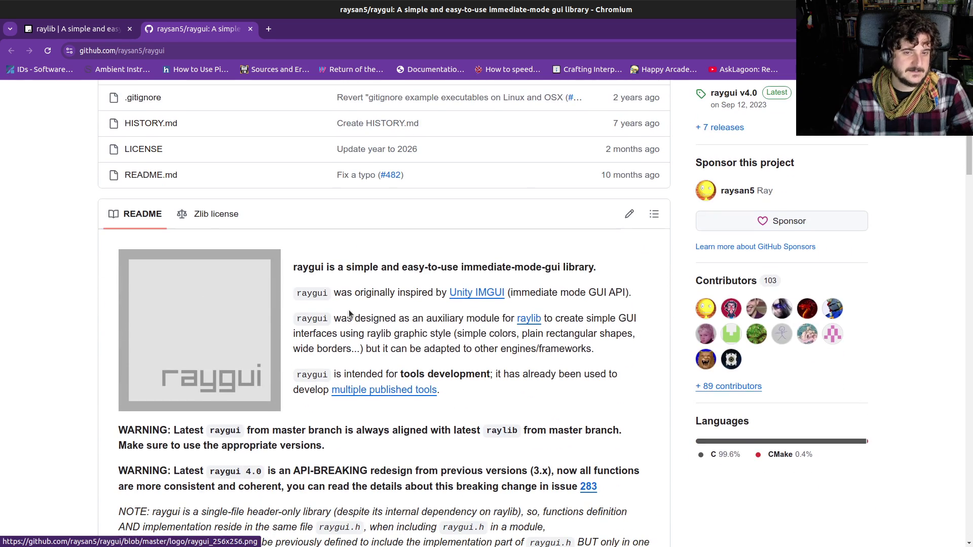
drag(364, 270, 570, 281)
click(573, 281)
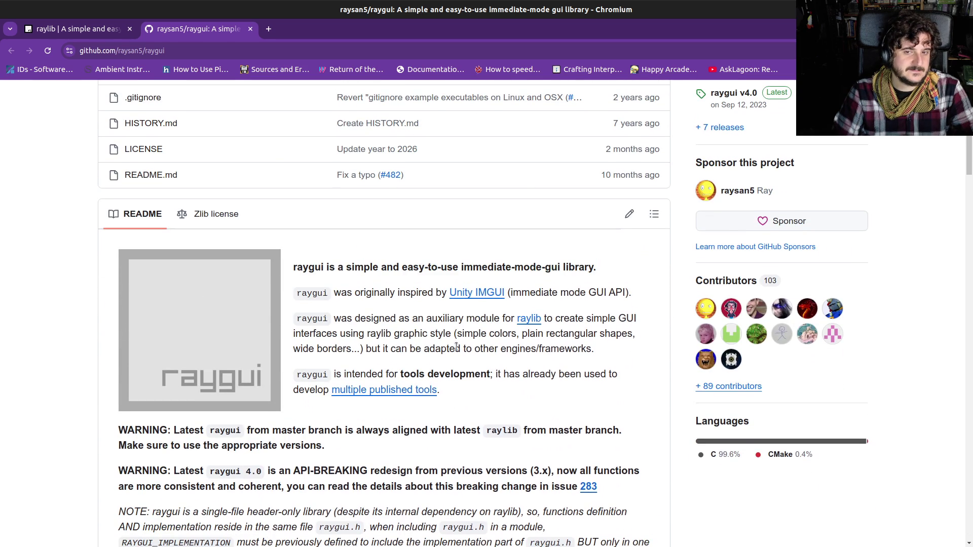
scroll(455, 357, down, 8)
scroll(455, 362, down, 10)
scroll(449, 370, up, 5)
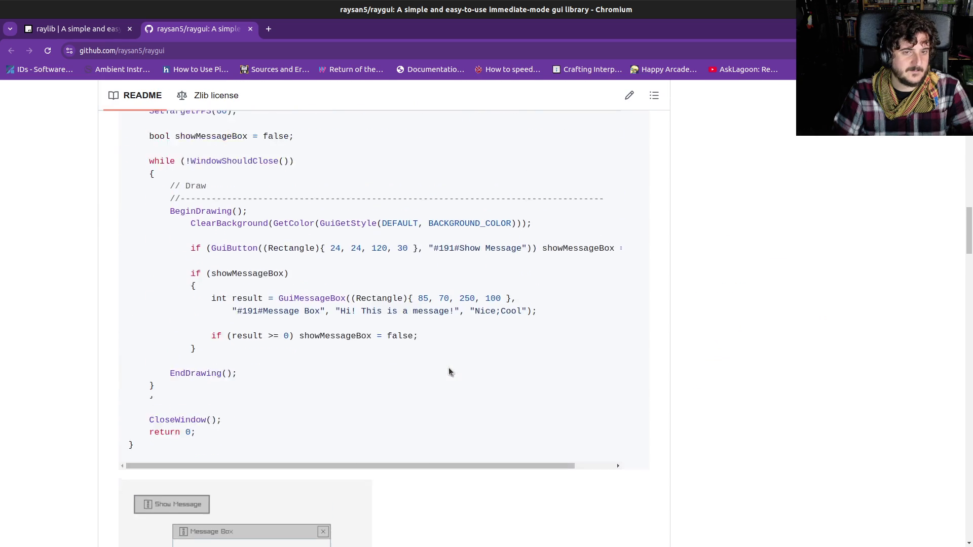
drag(205, 259, 250, 297)
click(256, 299)
mouse_move(204, 259)
mouse_down()
mouse_move(248, 302)
mouse_move(374, 302)
mouse_up()
click(249, 304)
click(467, 341)
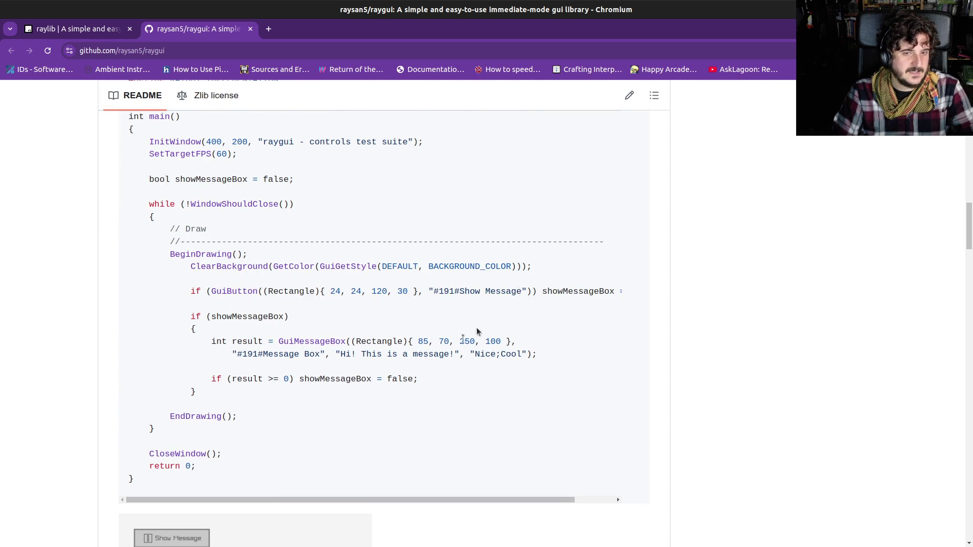
Scroll down to the raygui styles section and open the default style image's file page.
scroll(448, 343, down, 1)
scroll(448, 343, up, 3)
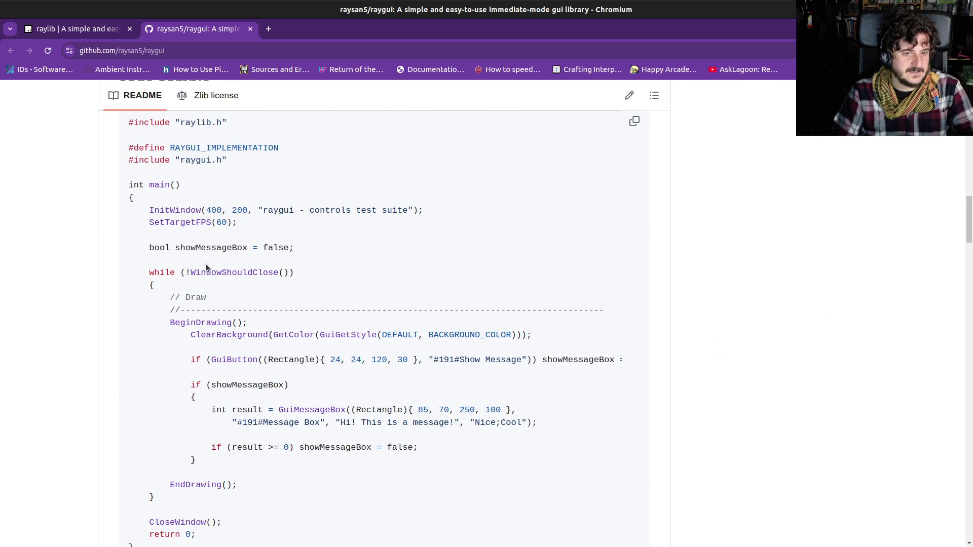
scroll(237, 266, down, 3)
scroll(237, 266, up, 4)
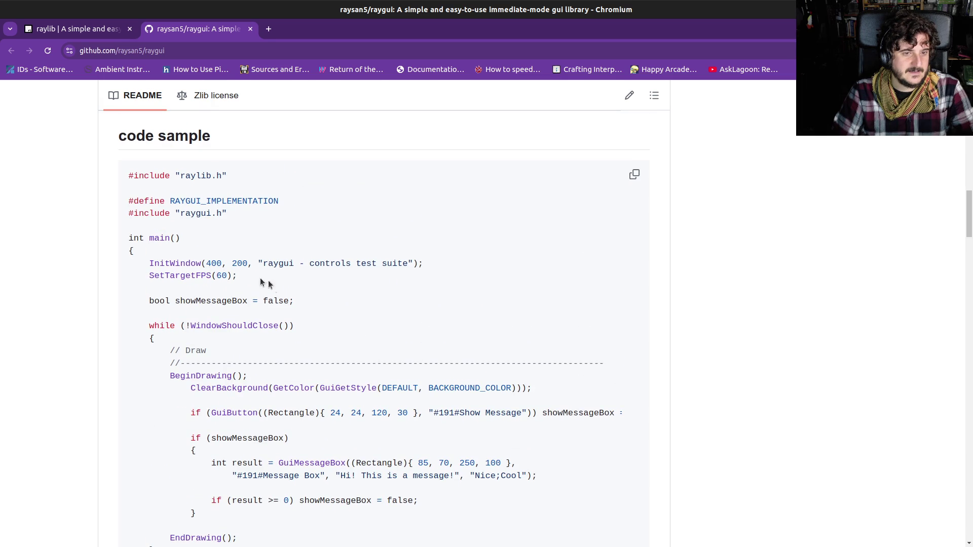
scroll(277, 309, down, 5)
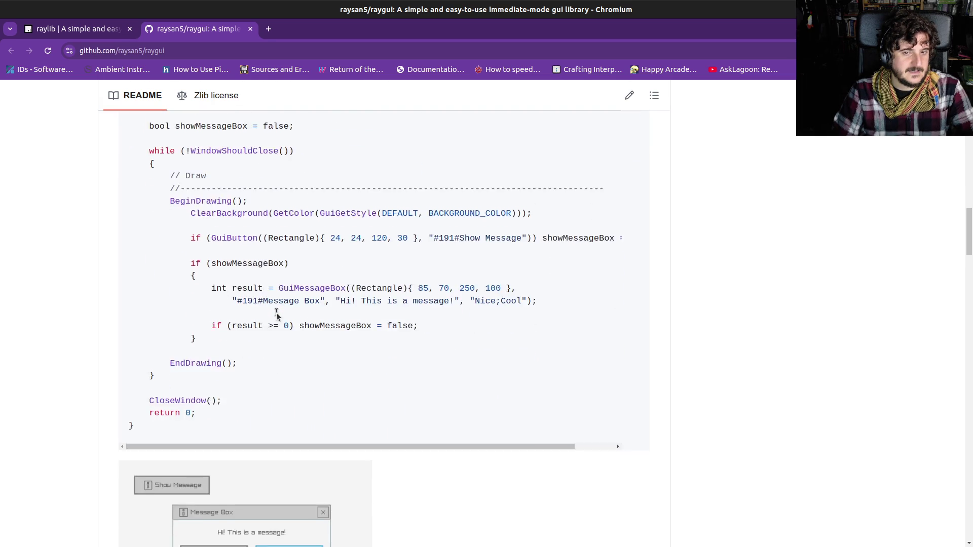
scroll(271, 332, down, 2)
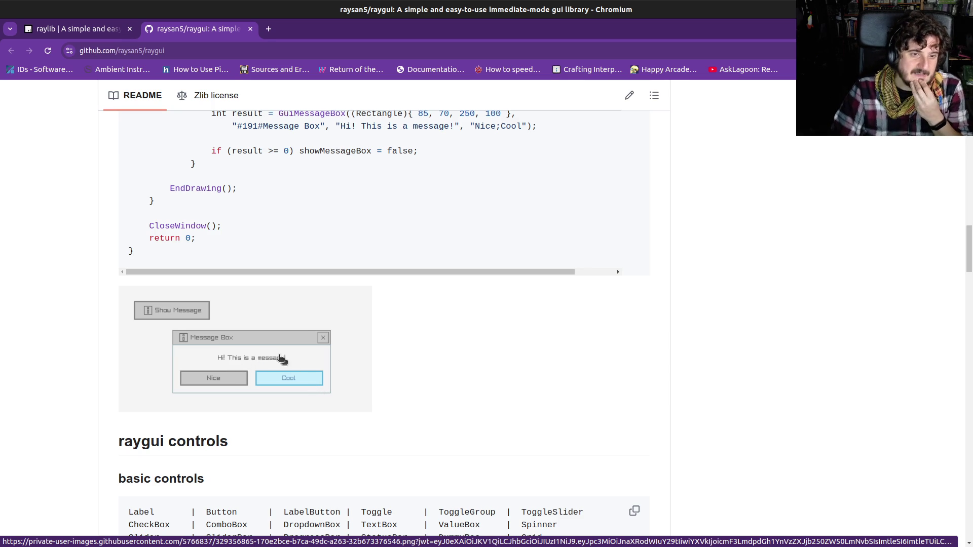
scroll(279, 359, down, 10)
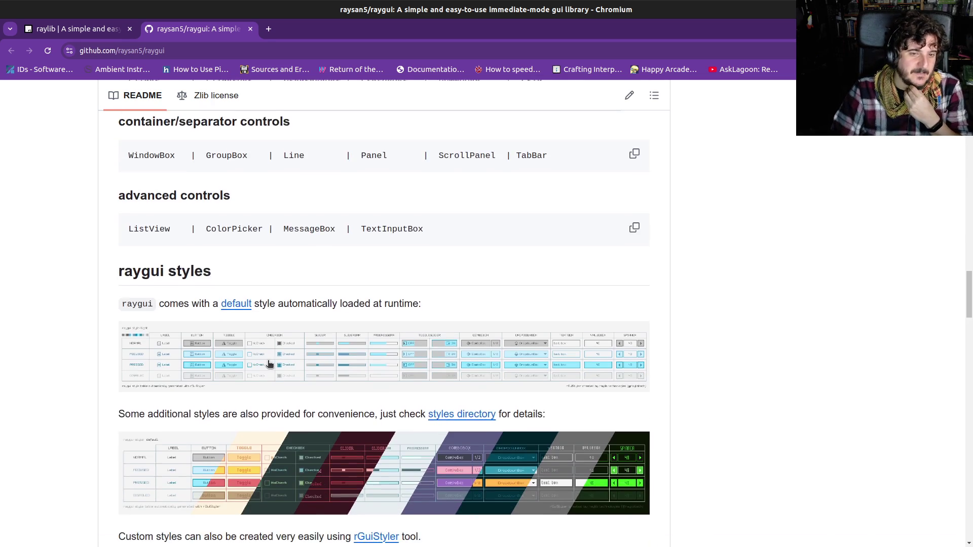
scroll(269, 364, down, 2)
click(201, 312)
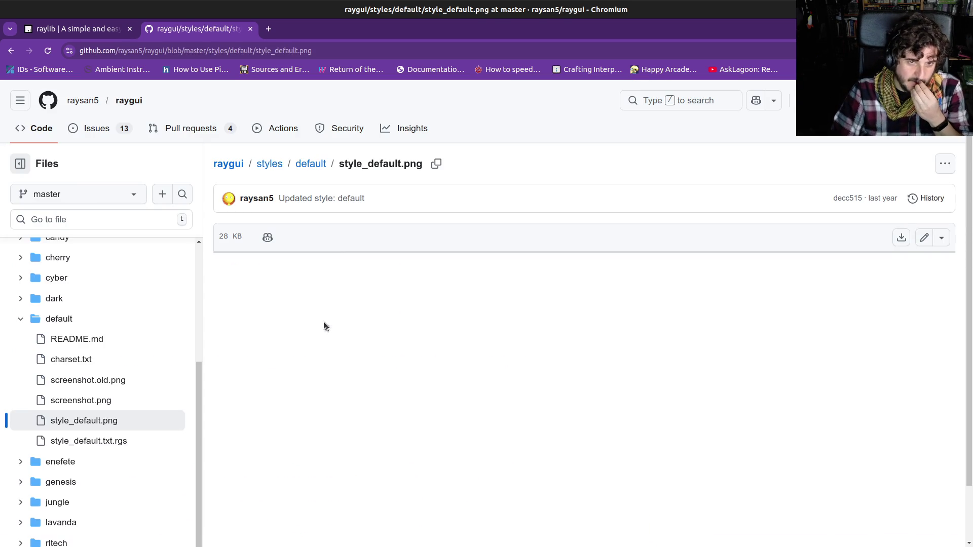
View the default style image full size in a new tab, then return to the README.
right_click(372, 317)
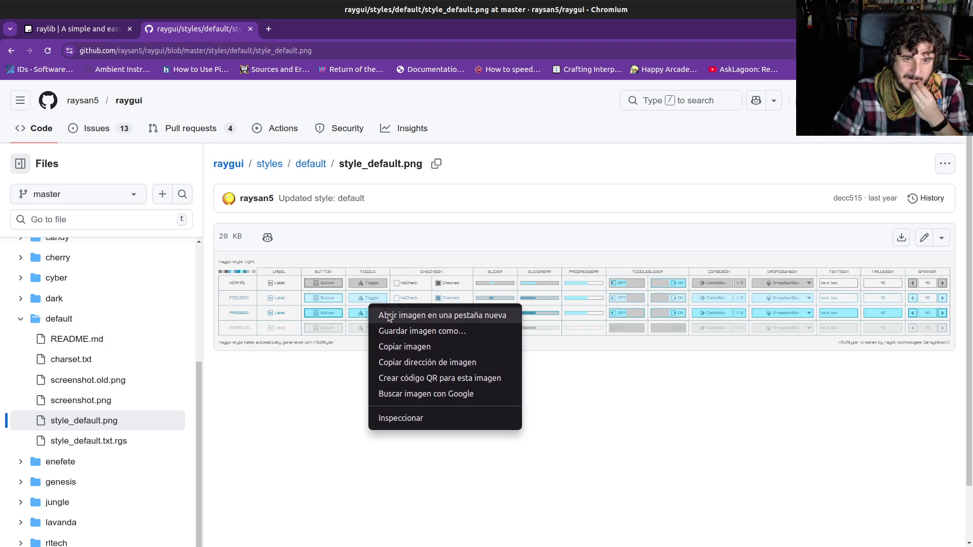
click(388, 315)
click(288, 29)
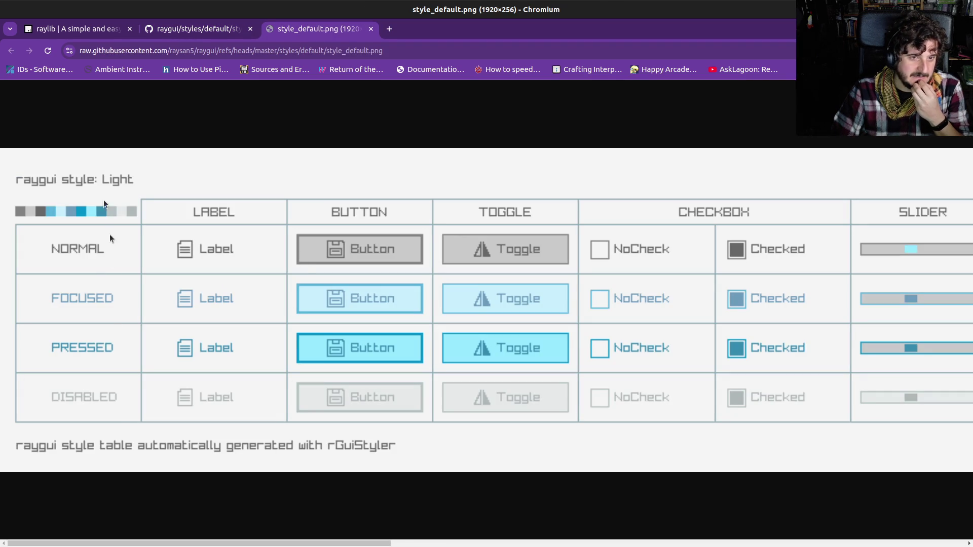
drag(157, 544, 782, 546)
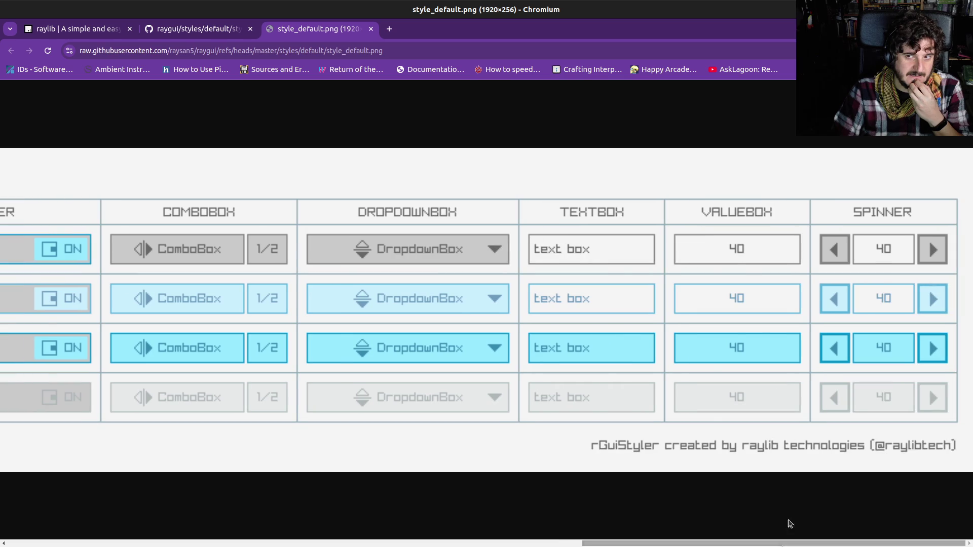
middle_click(309, 31)
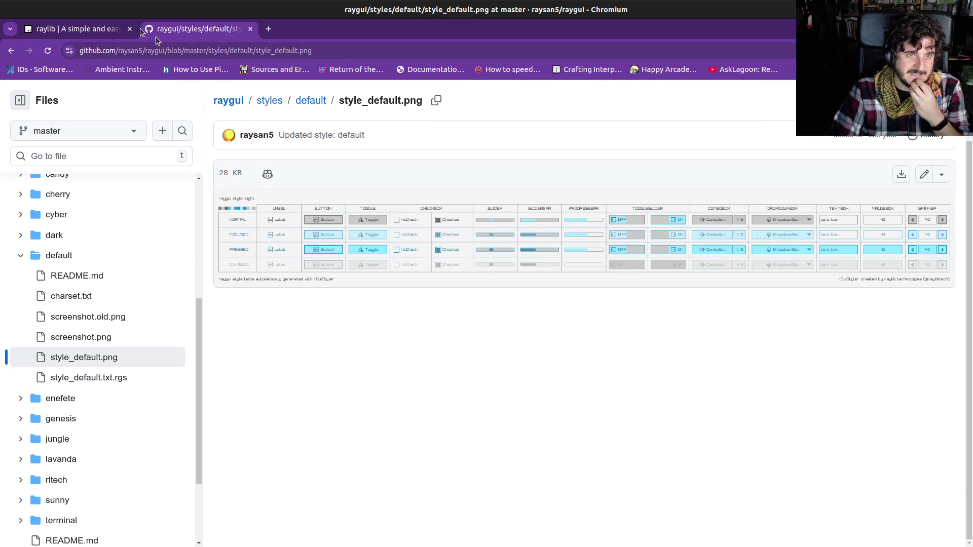
click(11, 50)
View the multi-style table image enlarged in a new tab, then close its tabs.
scroll(385, 411, down, 20)
scroll(385, 412, up, 10)
scroll(386, 413, up, 15)
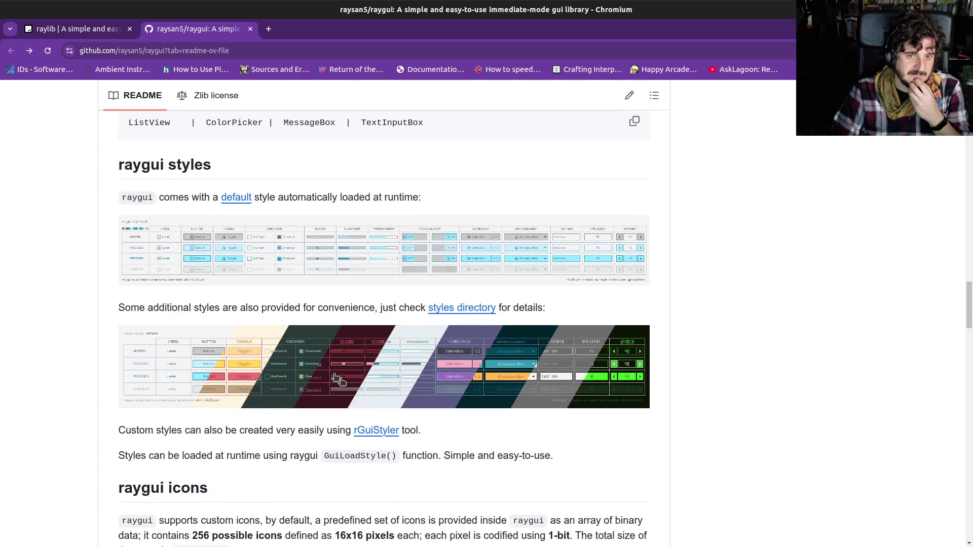
click(337, 380)
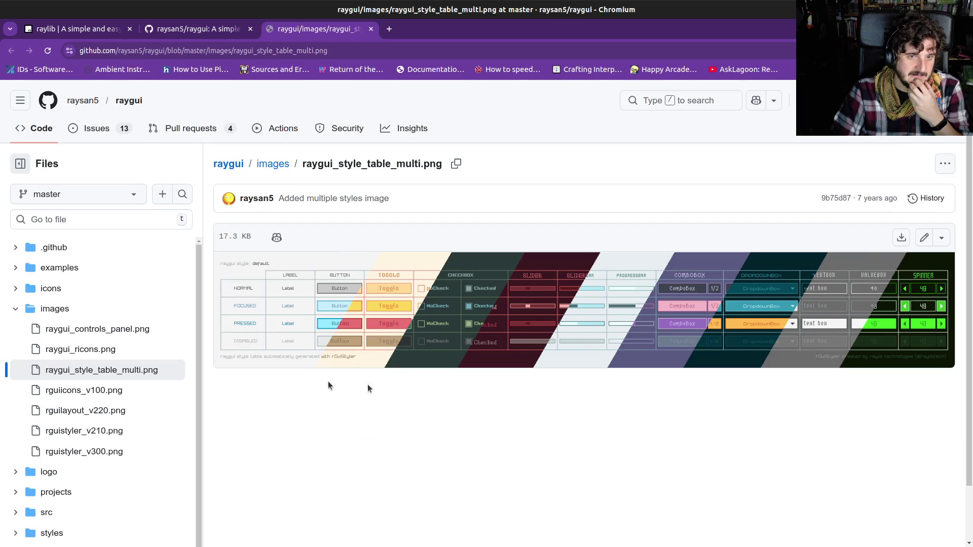
right_click(462, 314)
click(464, 317)
click(435, 29)
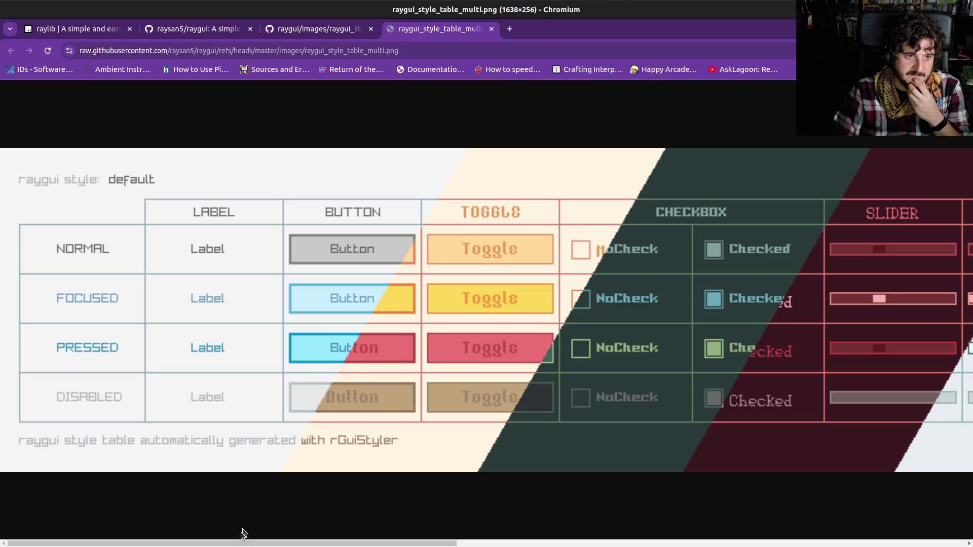
drag(241, 543, 736, 543)
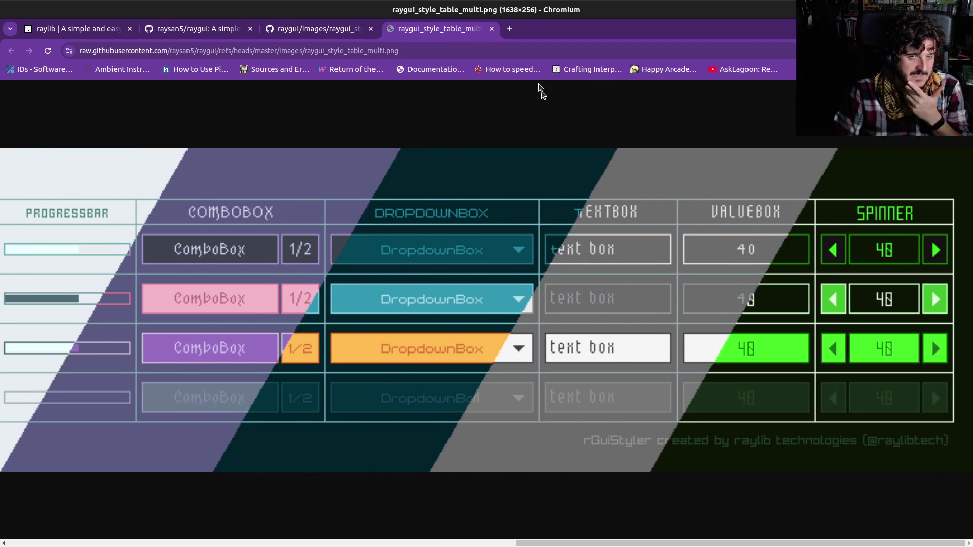
middle_click(446, 30)
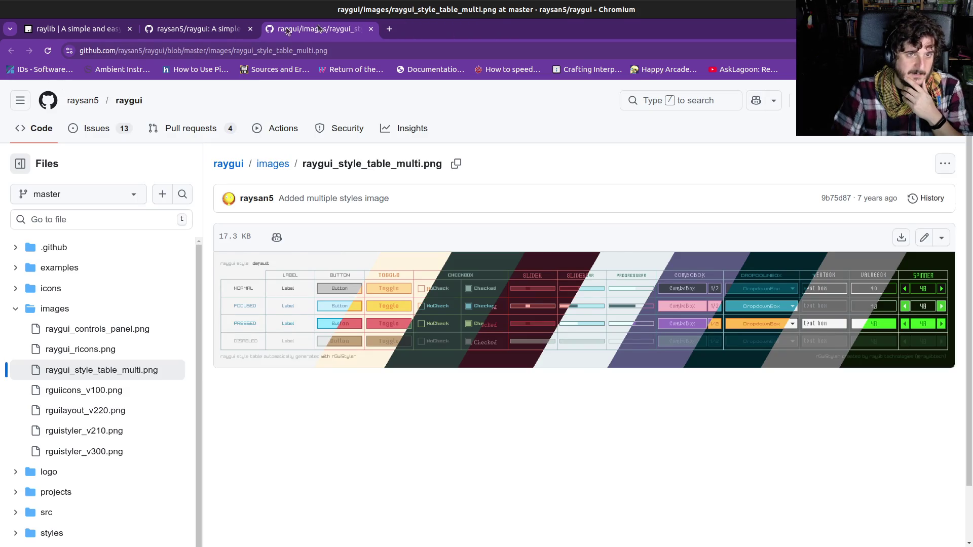
middle_click(322, 28)
Scroll through the rest of the raygui README, then close the repository tab.
scroll(416, 325, down, 3)
scroll(416, 324, down, 5)
scroll(456, 345, up, 1)
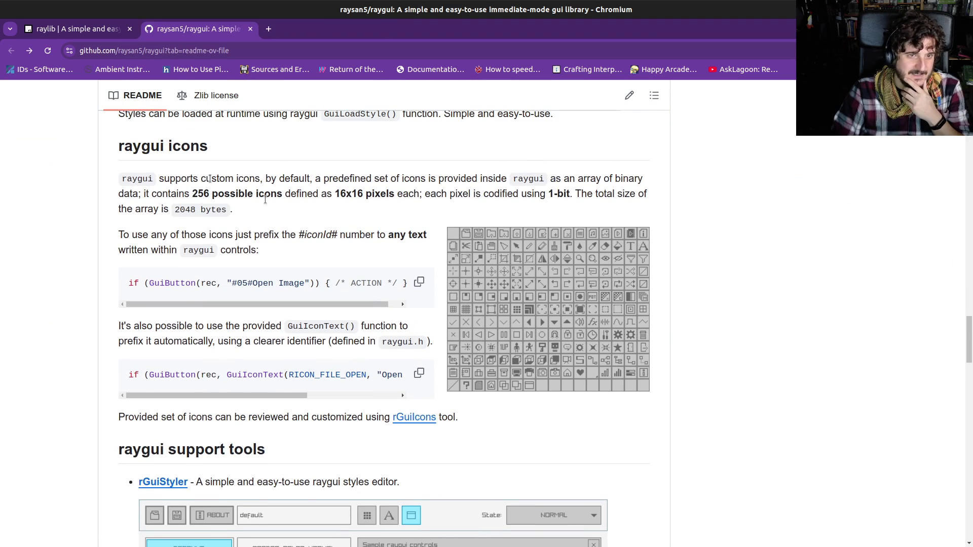
scroll(518, 364, down, 1)
scroll(517, 365, down, 3)
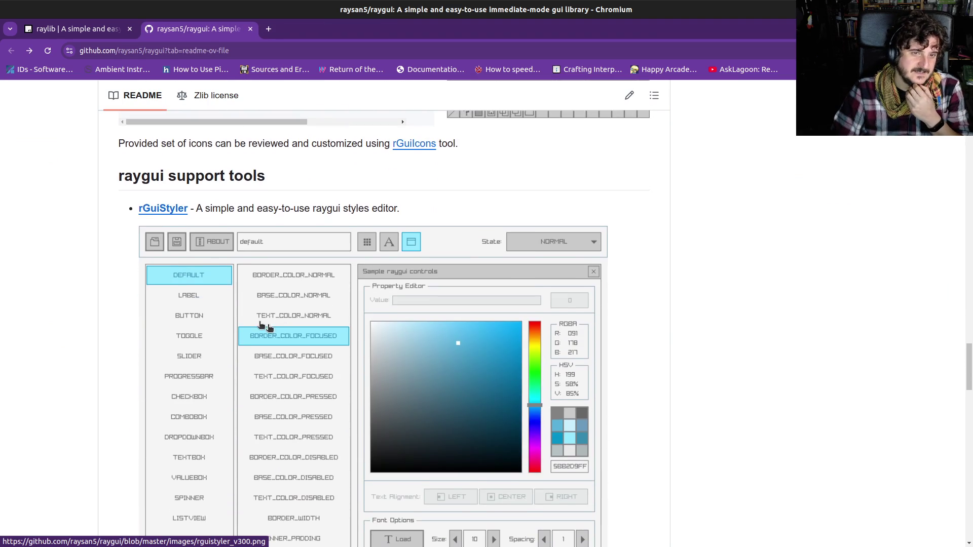
scroll(215, 279, down, 2)
scroll(295, 329, down, 6)
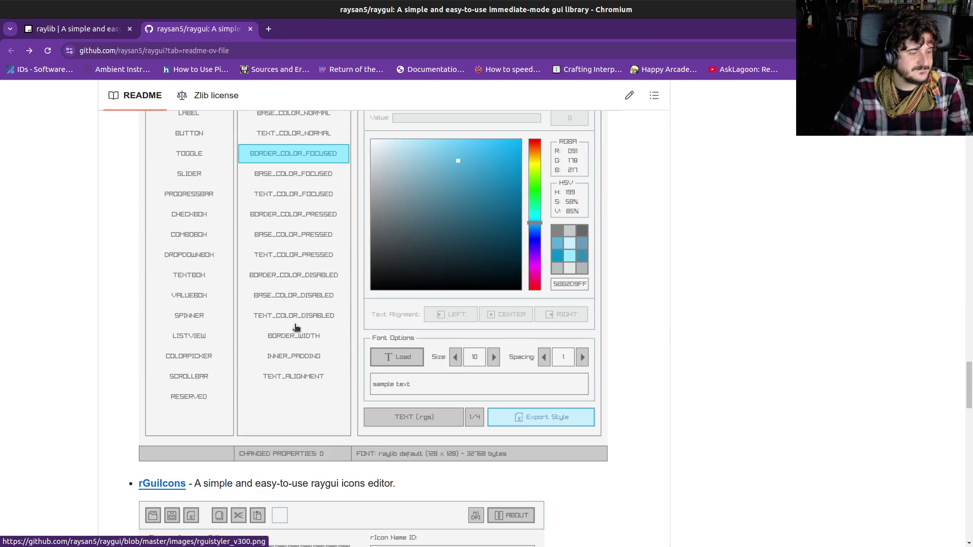
scroll(295, 333, down, 6)
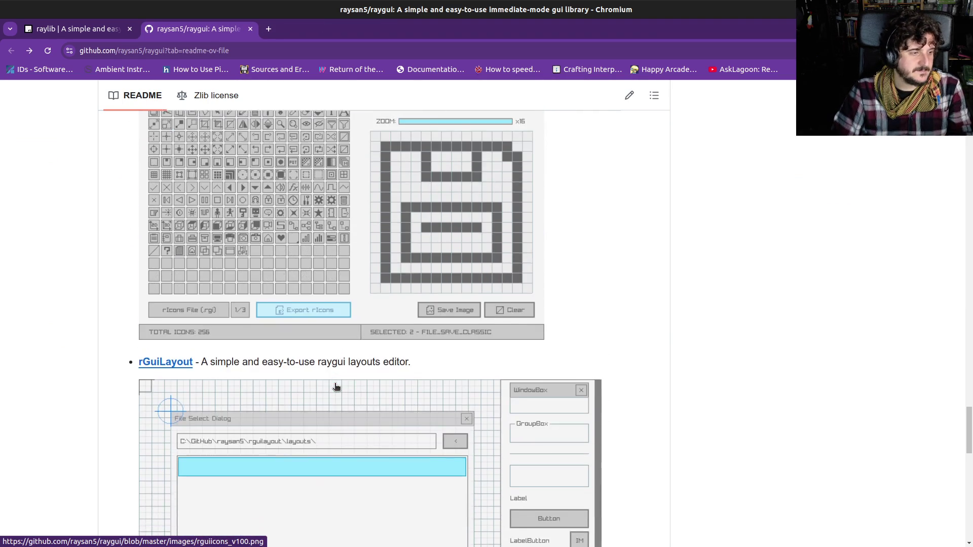
scroll(335, 388, down, 2)
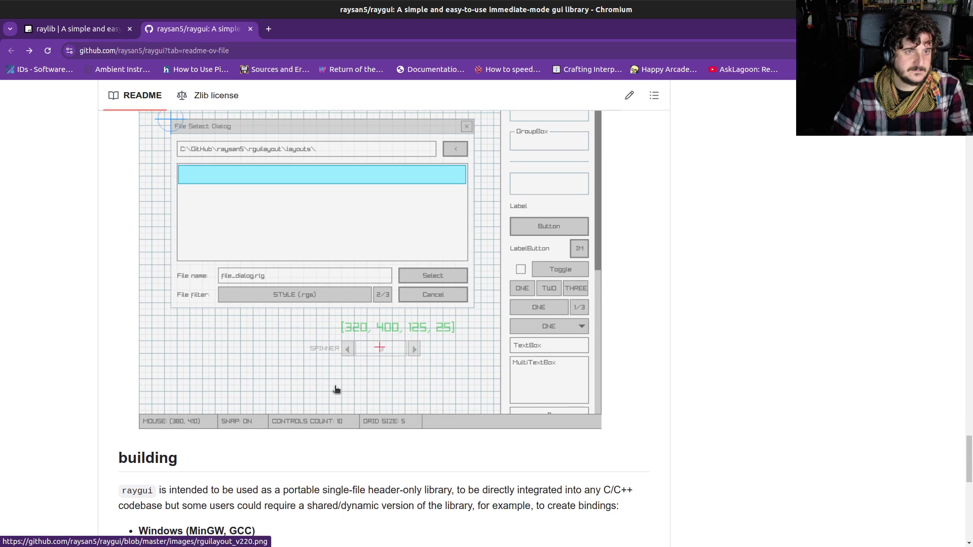
scroll(333, 390, down, 3)
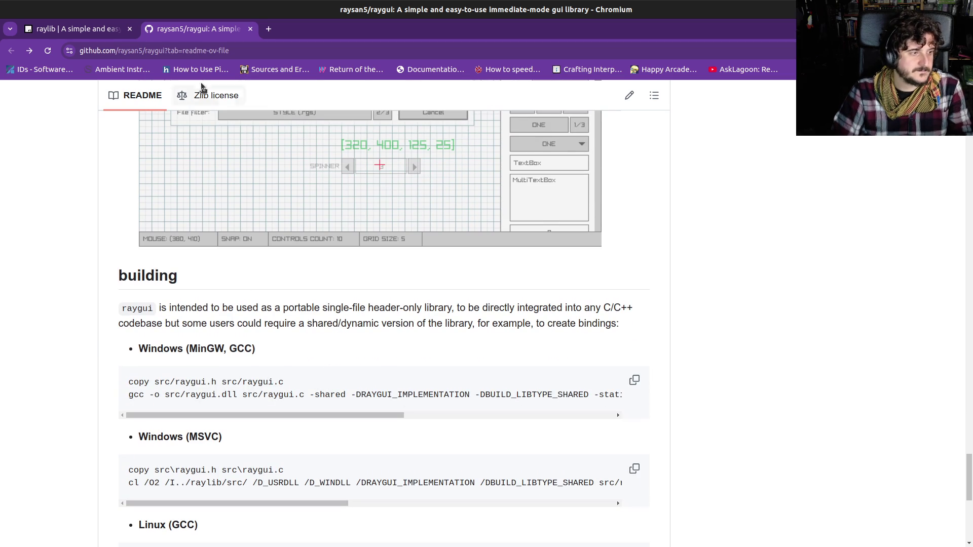
middle_click(197, 32)
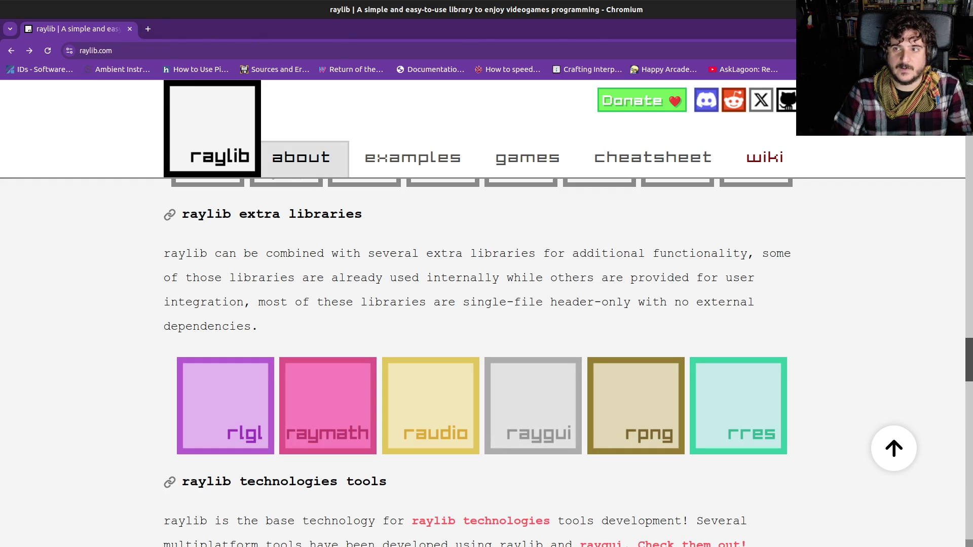
Switch to Godot and place the caret on blank line 21 of ingame_ui_ranking.gd.
key(alt+Tab)
click(435, 358)
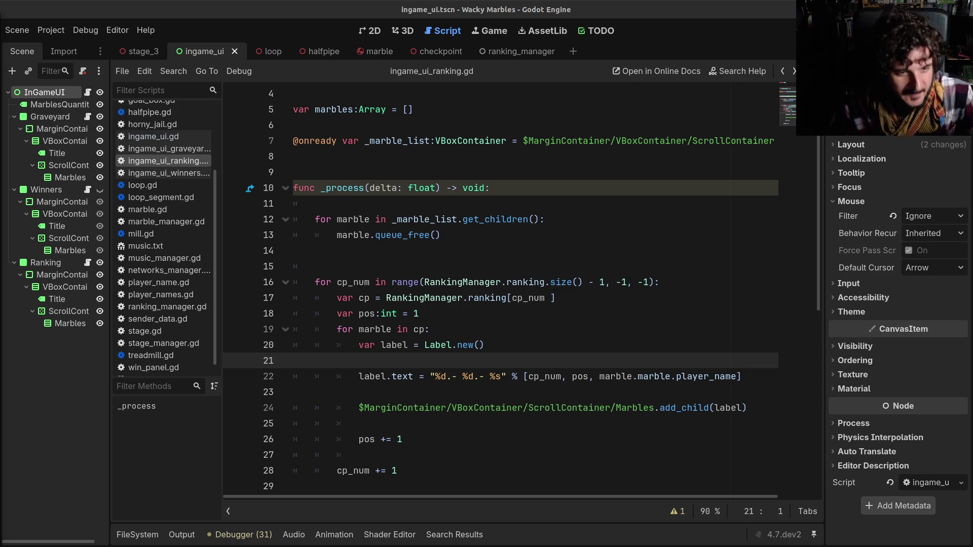
Delete the empty line 15 and the blank line under 'extends Panel' in ingame_ui_ranking.gd.
click(502, 346)
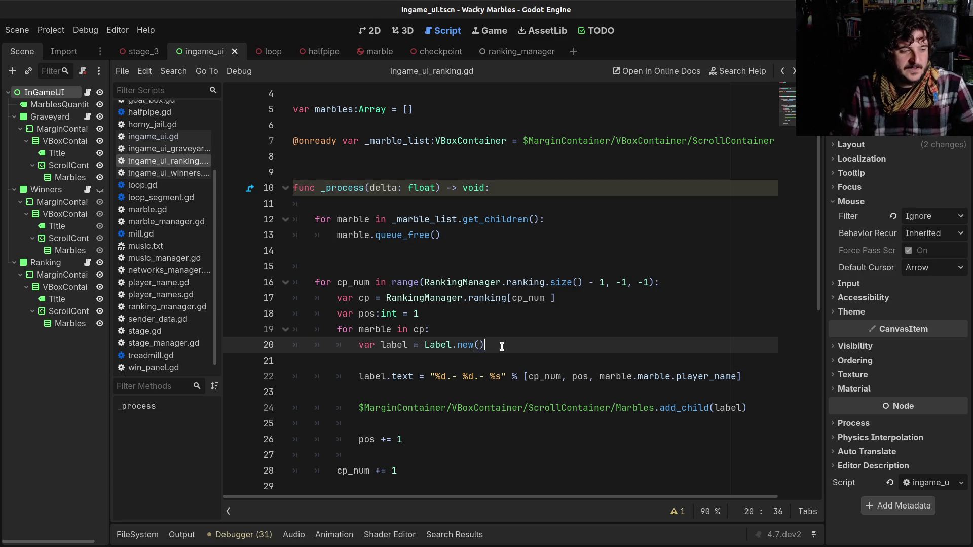
click(475, 313)
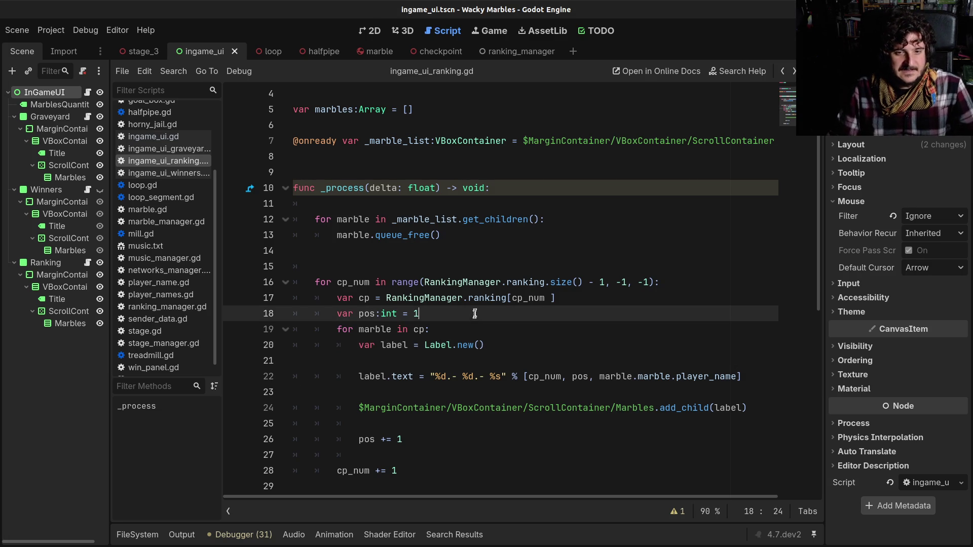
click(426, 263)
key(BackSpace)
key(BackSpace)
scroll(421, 261, up, 1)
click(396, 252)
click(340, 127)
key(BackSpace)
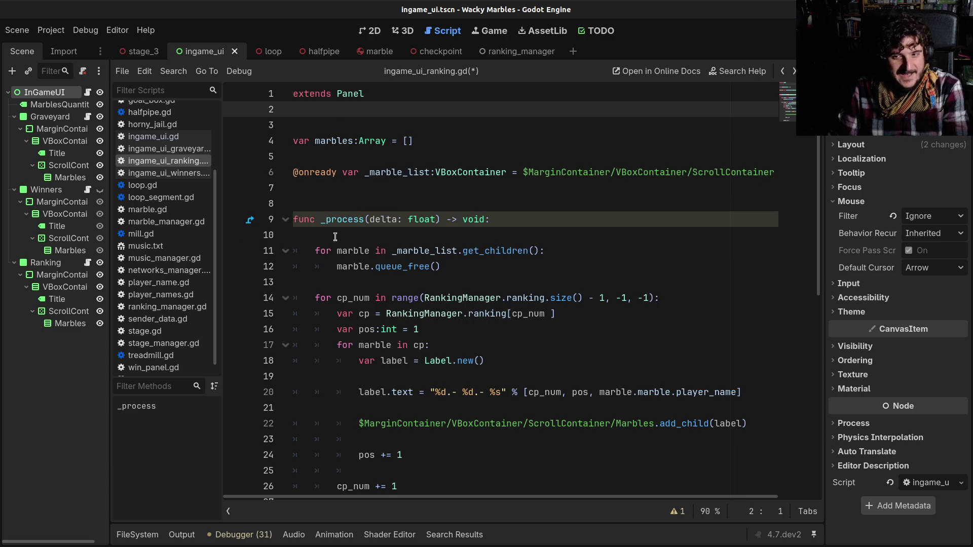
Zoom the code text out one step, save the ranking script, and run the game with F5.
scroll(335, 236, down, 1)
scroll(335, 237, down, 1)
scroll(335, 238, up, 2)
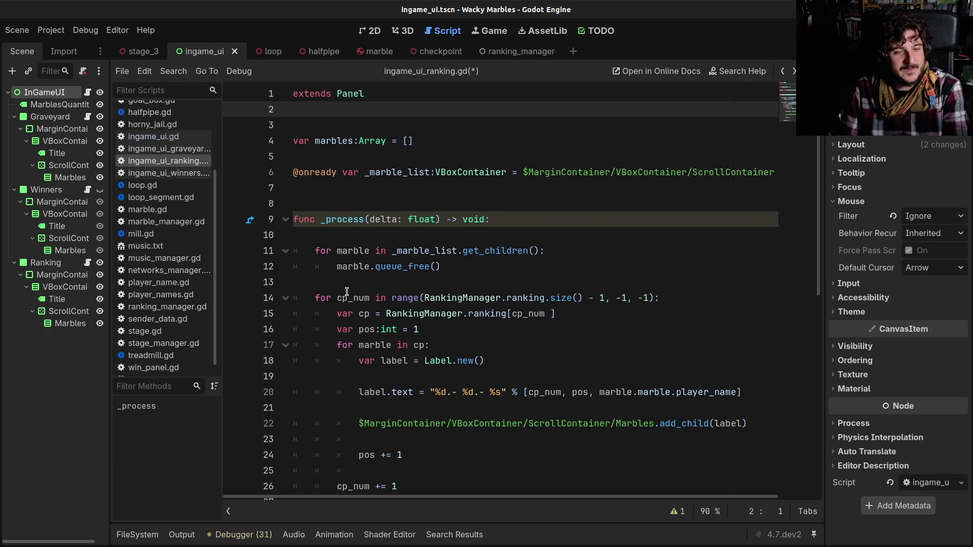
key(ctrl+minus)
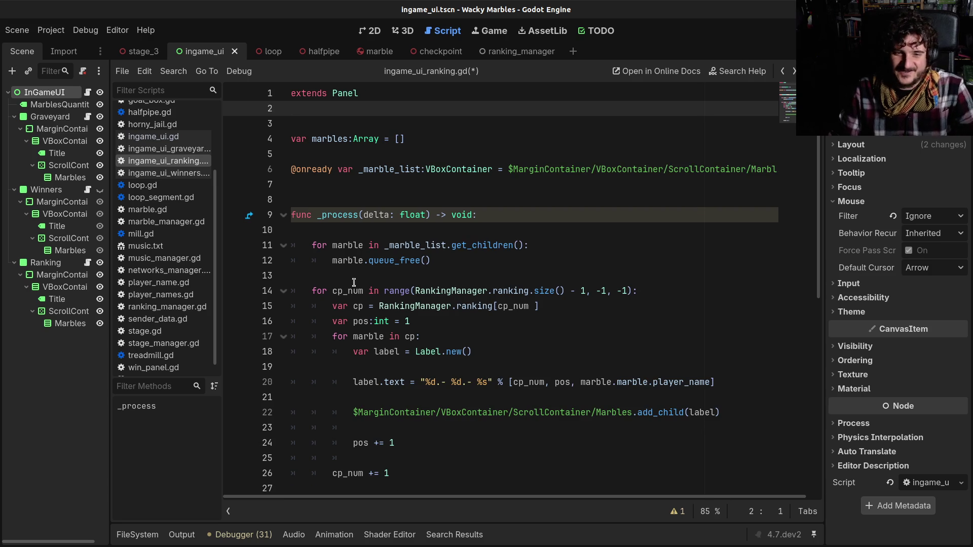
key(ctrl+s)
click(395, 327)
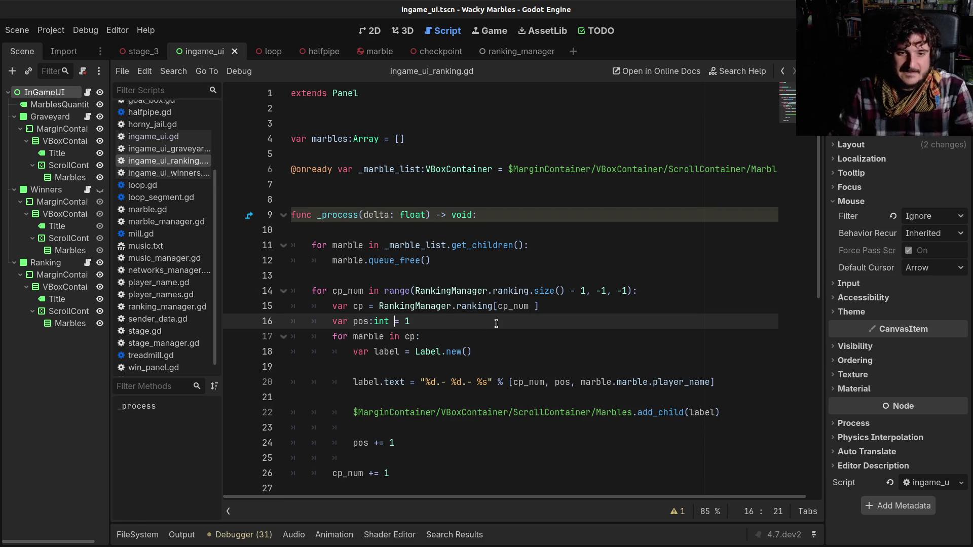
key(F5)
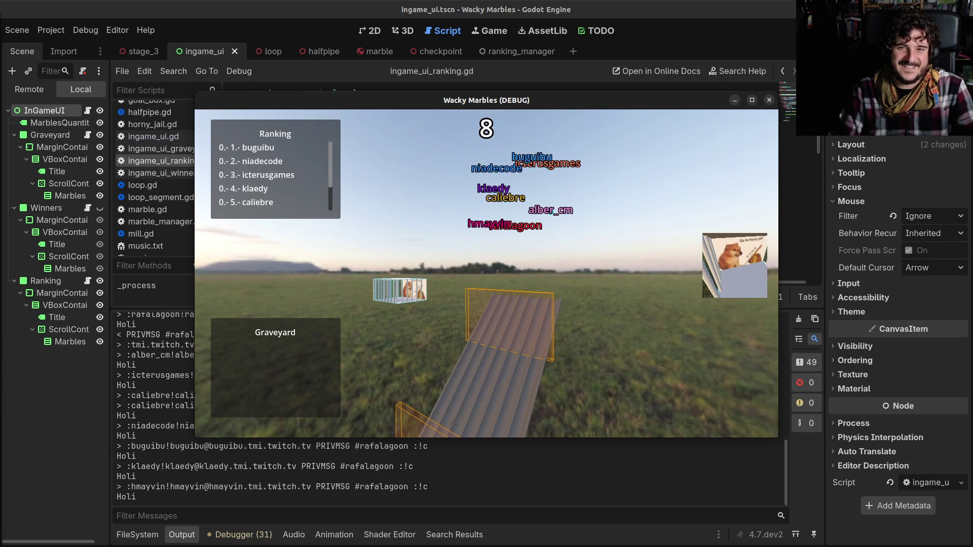
click(753, 101)
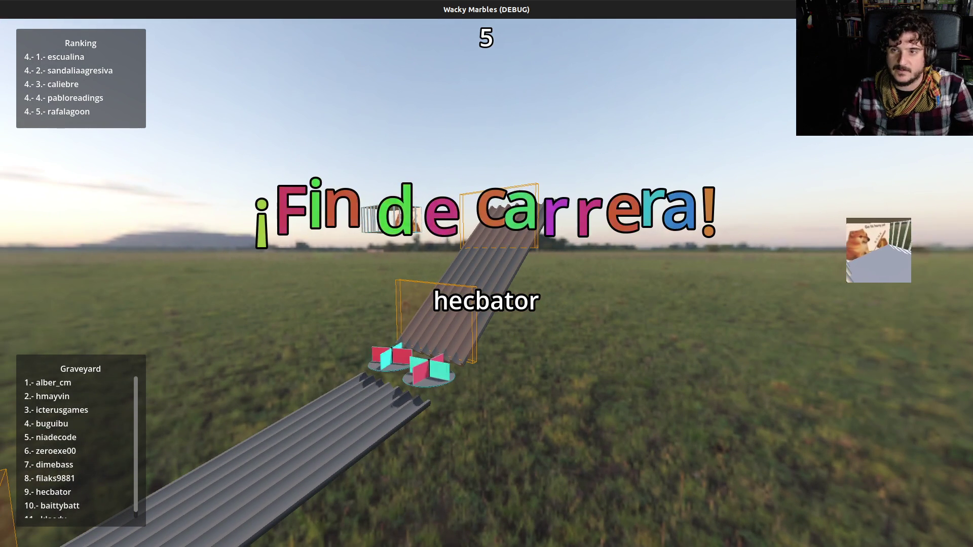
key(alt+F4)
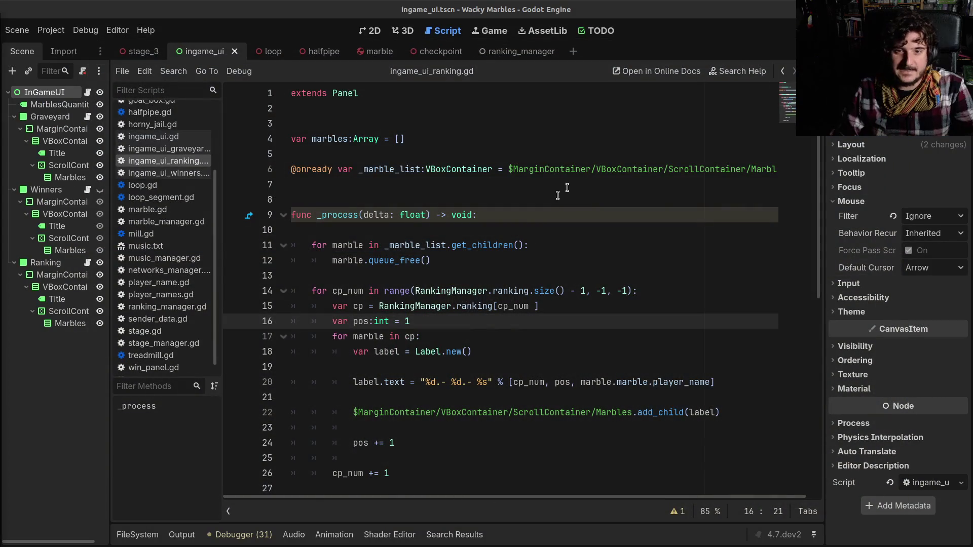
Inspect the range arguments of the ranking lookup on lines 14–15 of ingame_ui_ranking.gd.
click(465, 307)
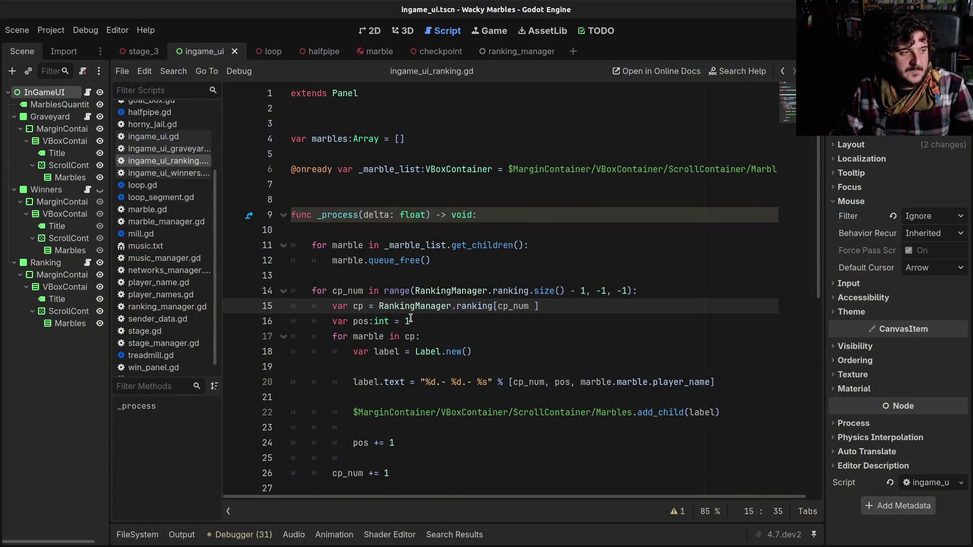
drag(408, 290, 682, 295)
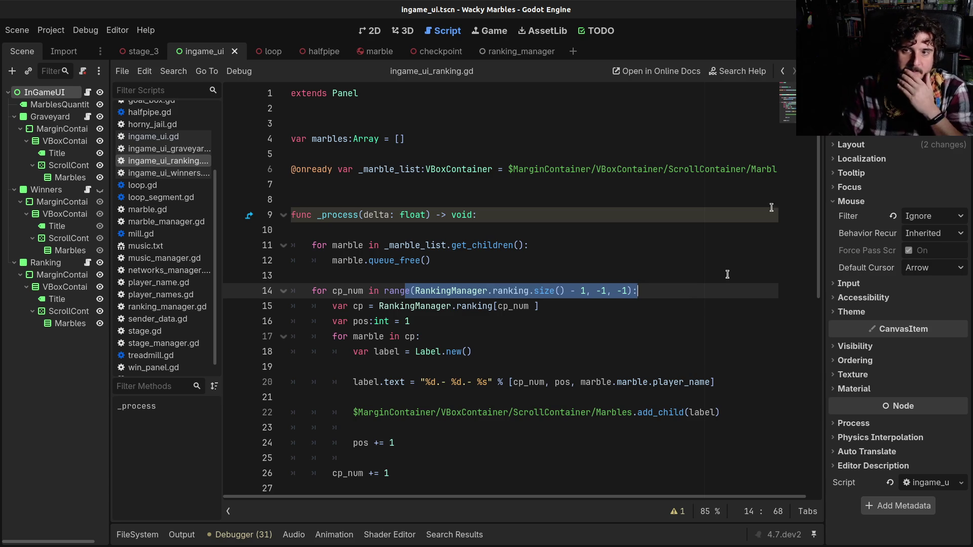
click(785, 69)
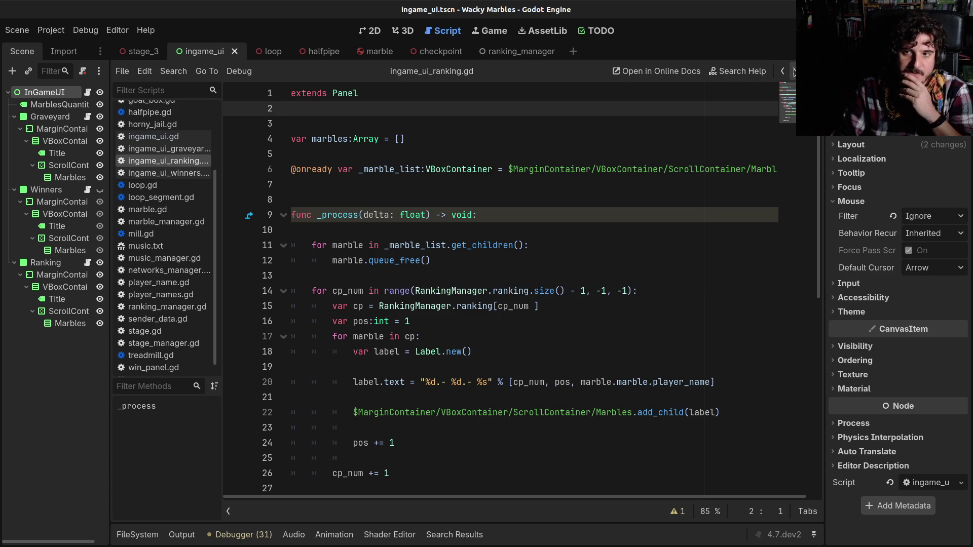
key(ctrl+z)
scroll(163, 152, up, 3)
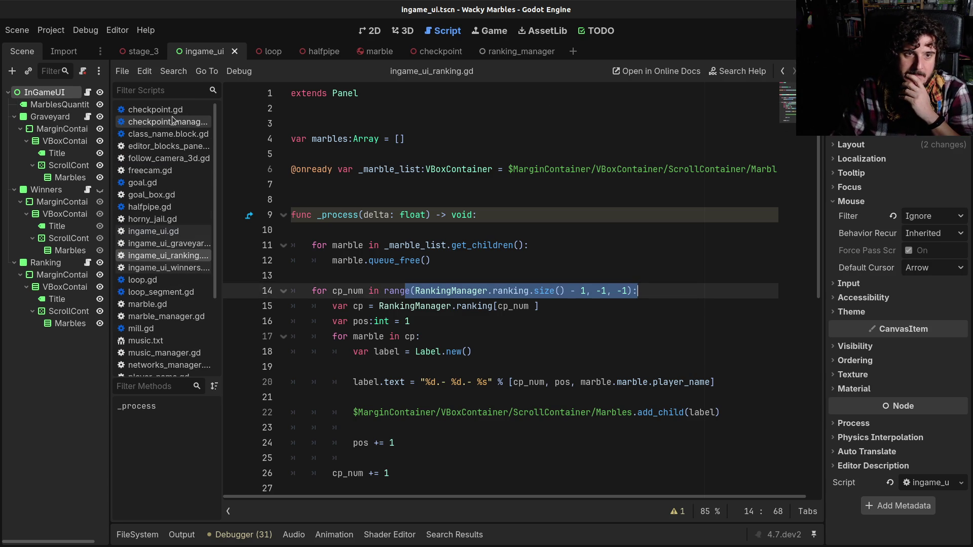
In checkpoint_manager.gd, change line 37's comparator from > to <, save, and rerun the game.
click(172, 121)
scroll(389, 327, down, 3)
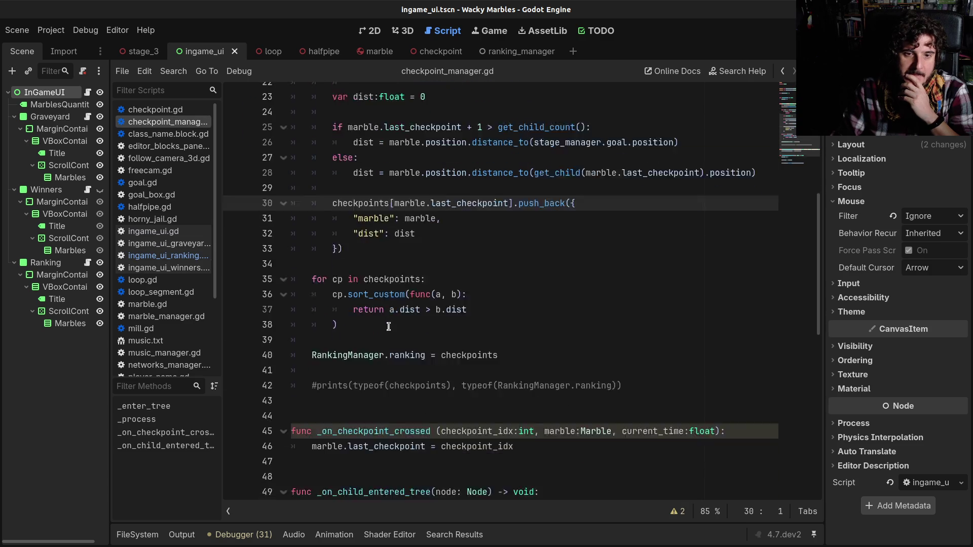
scroll(389, 326, down, 4)
scroll(392, 327, up, 2)
click(425, 262)
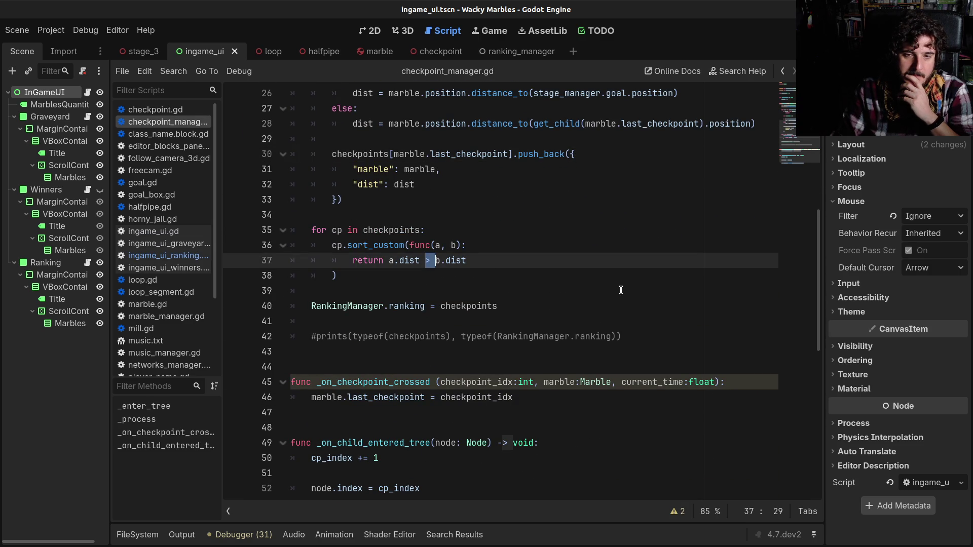
click(581, 292)
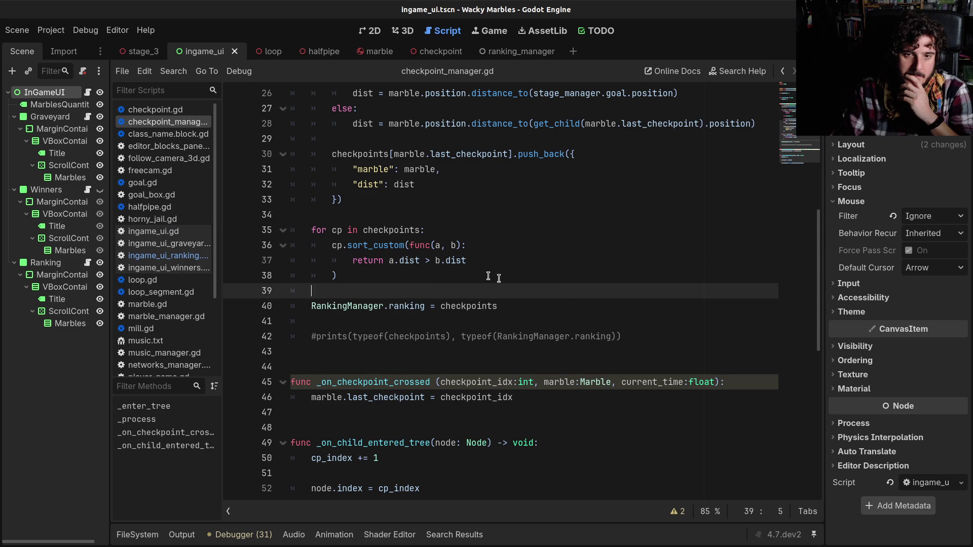
double_click(428, 262)
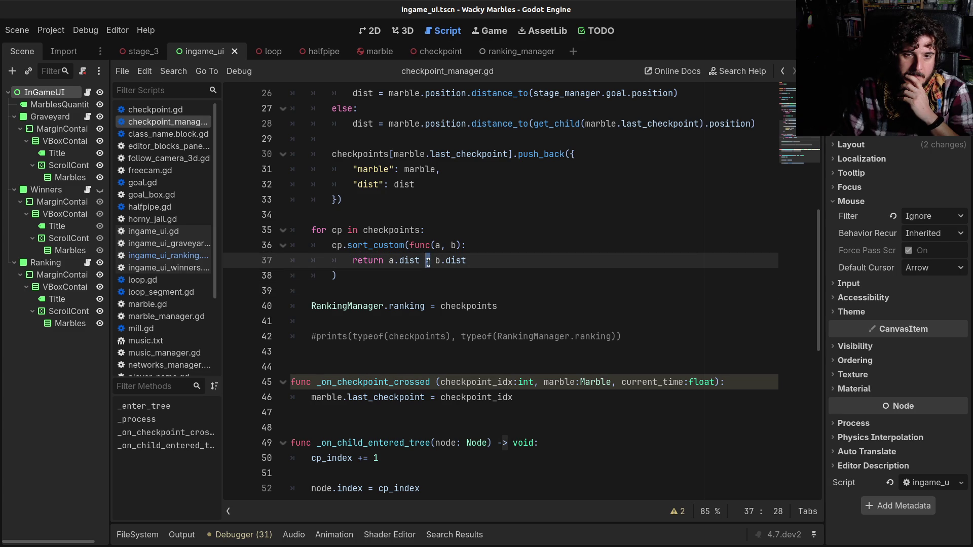
text(<)
key(ctrl+s)
scroll(532, 276, up, 2)
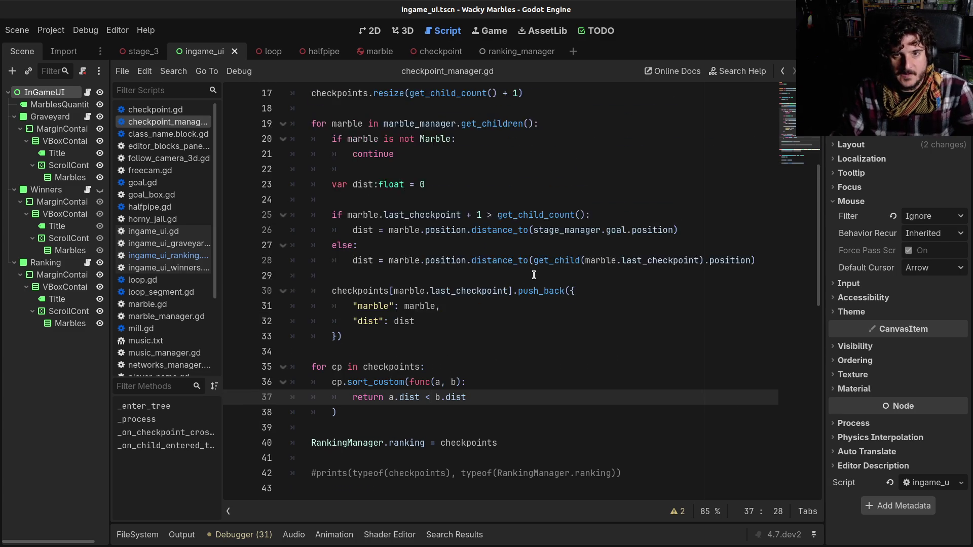
scroll(531, 276, down, 1)
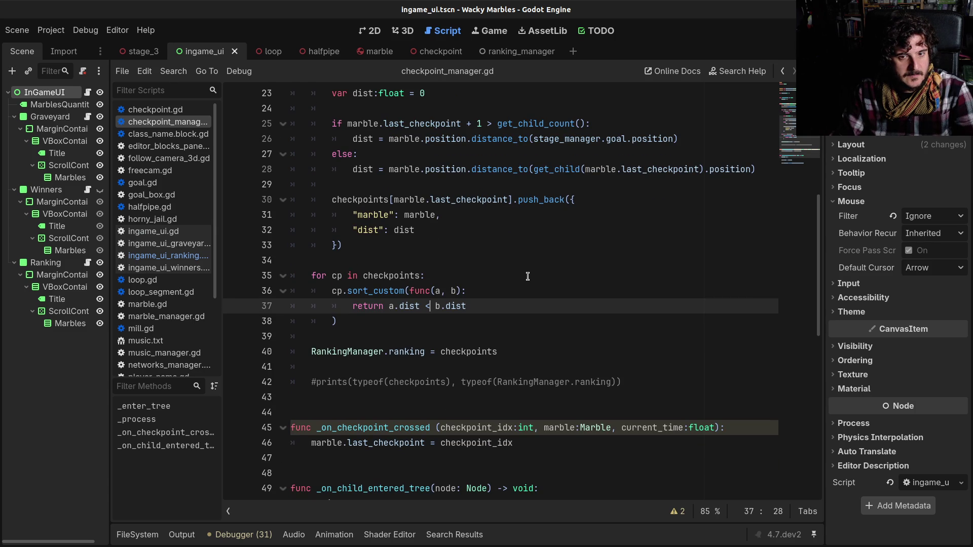
key(F5)
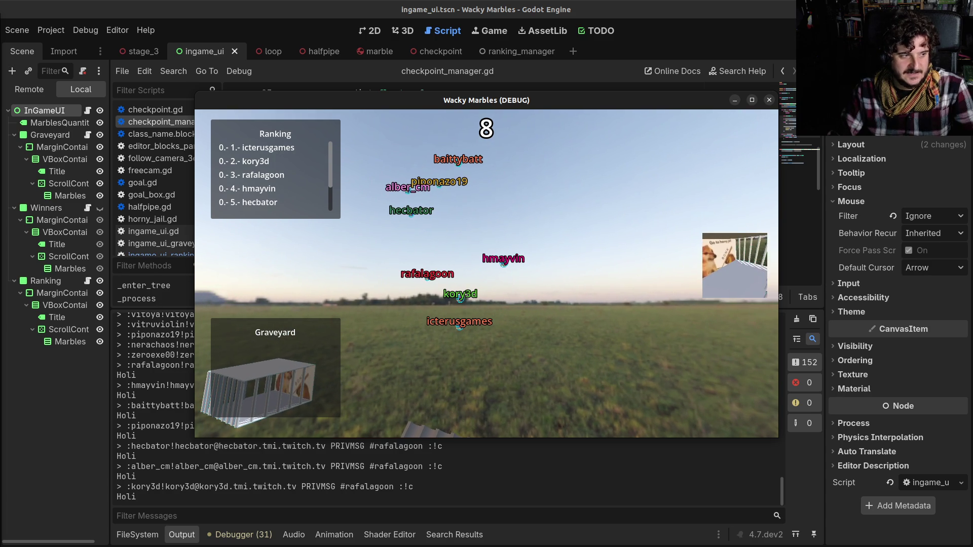
Maximize the Wacky Marbles (DEBUG) window to check the Ranking panel's marble order.
click(754, 101)
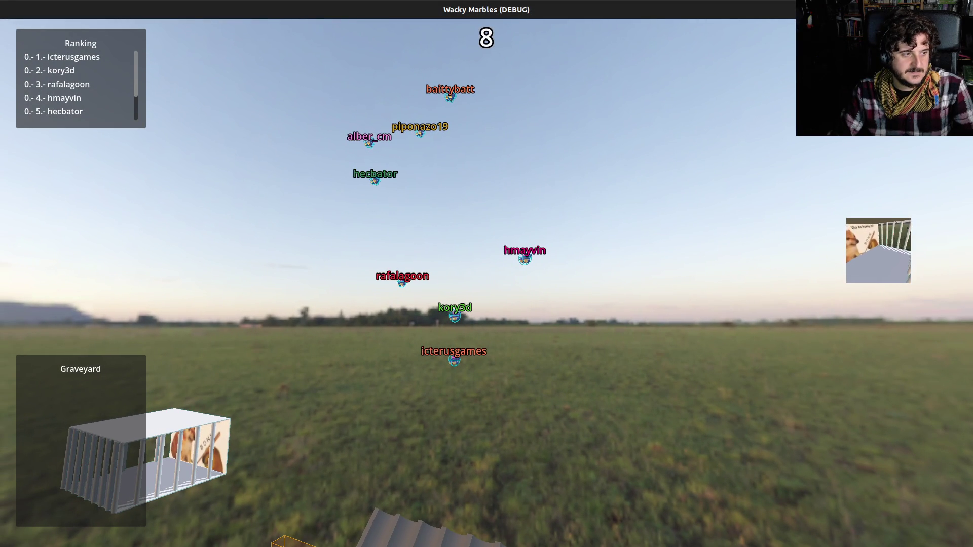
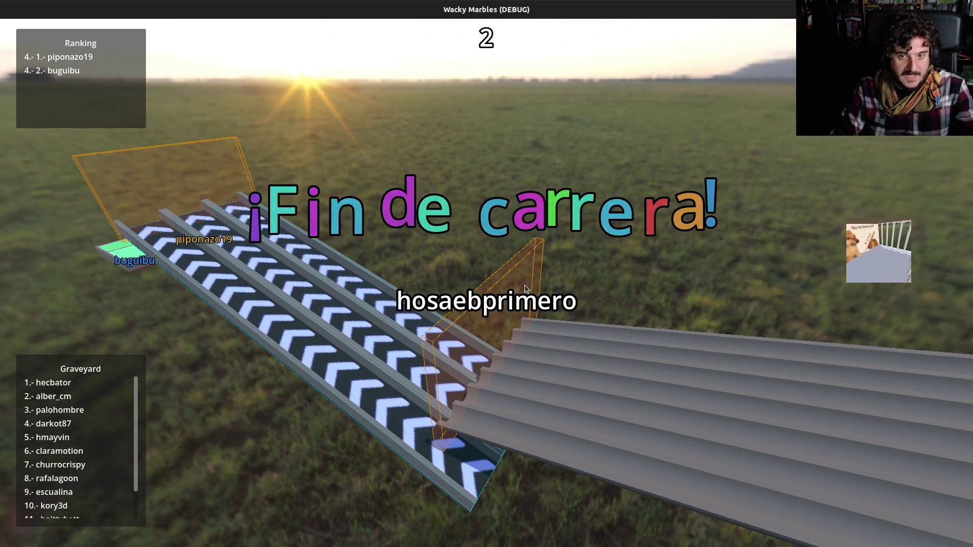
Stop the finished Wacky Marbles race with F8 to return to the editor.
key(F8)
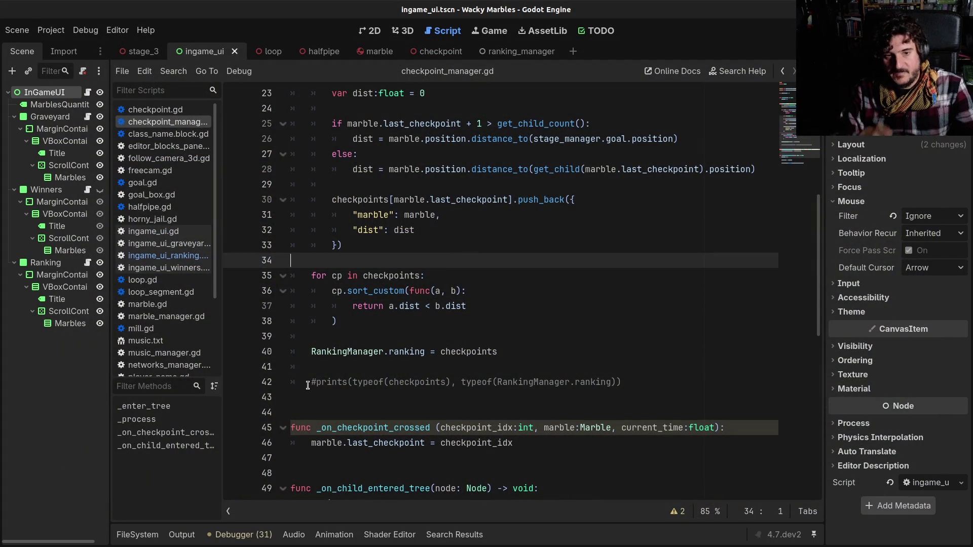
Select the Ranking node and scroll through checkpoint_manager.gd's ranking logic.
click(48, 264)
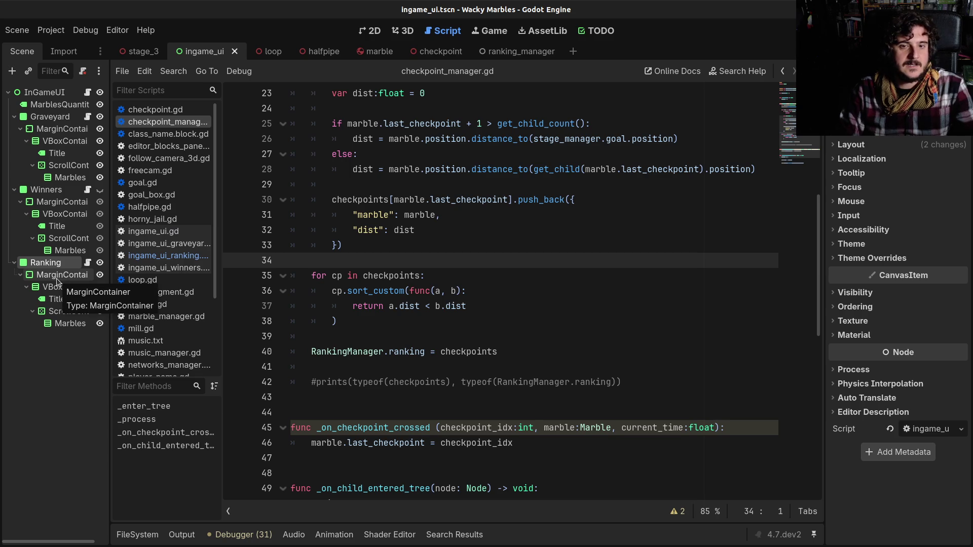
scroll(434, 299, up, 4)
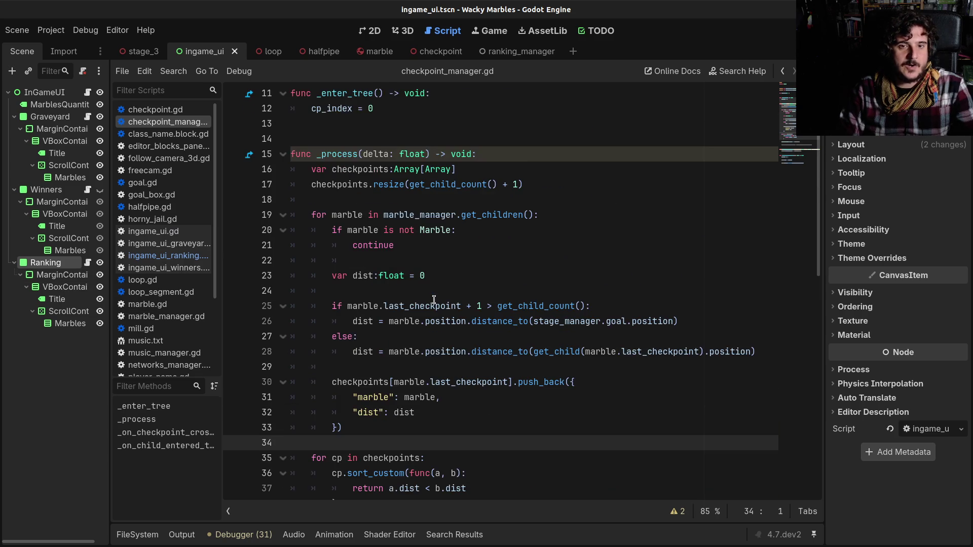
scroll(434, 299, down, 7)
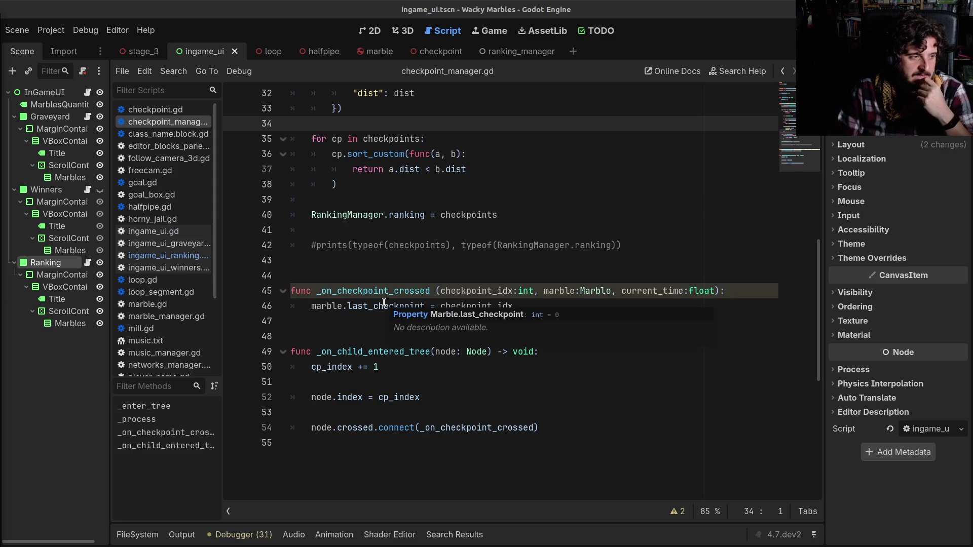
Place the cursor on line 42 and widen the Scene dock so VBoxContainer and ScrollContainer read fully.
click(379, 246)
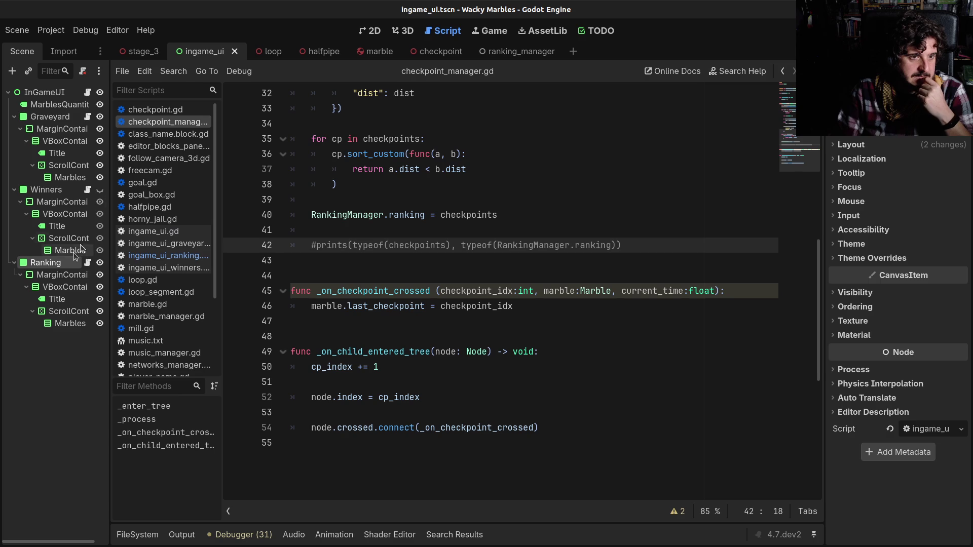
drag(111, 267, 160, 264)
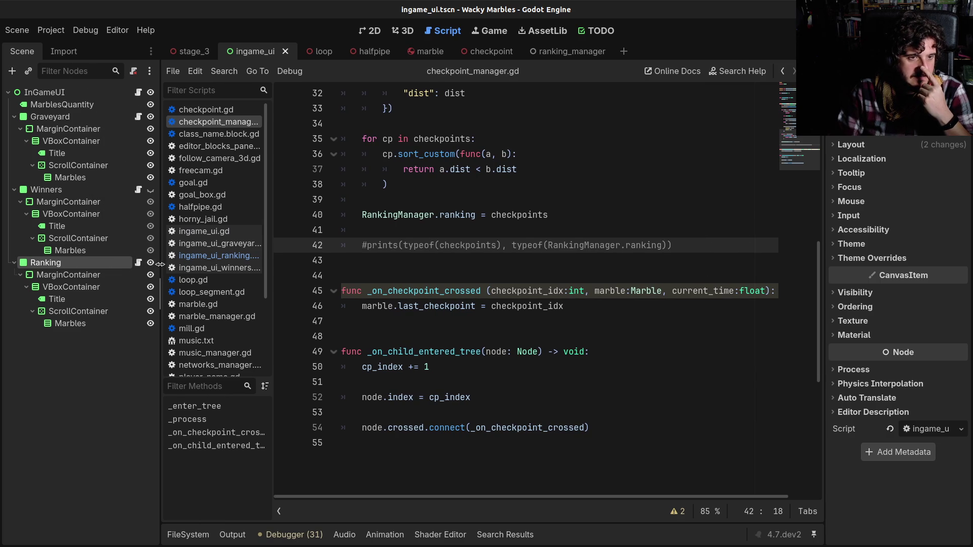